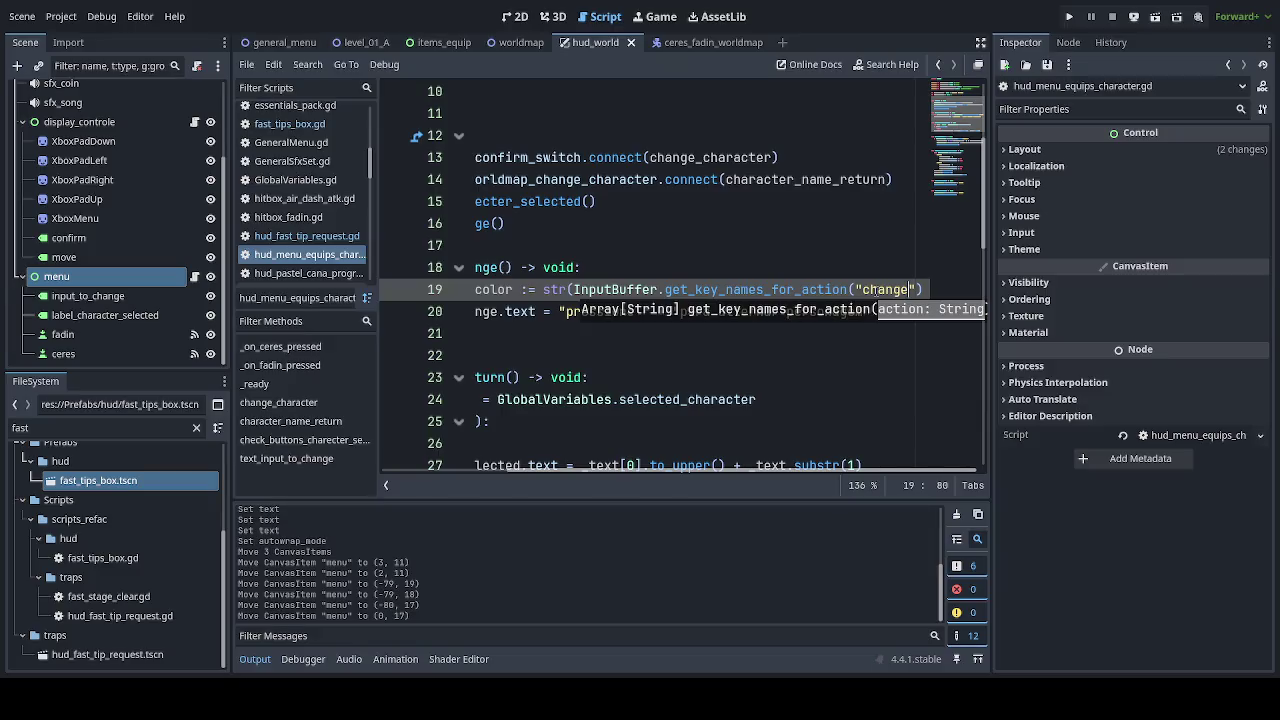
Set the action name to change_weapon and insert '_command_with_color +' into line 20's label text.
text(_weapon)
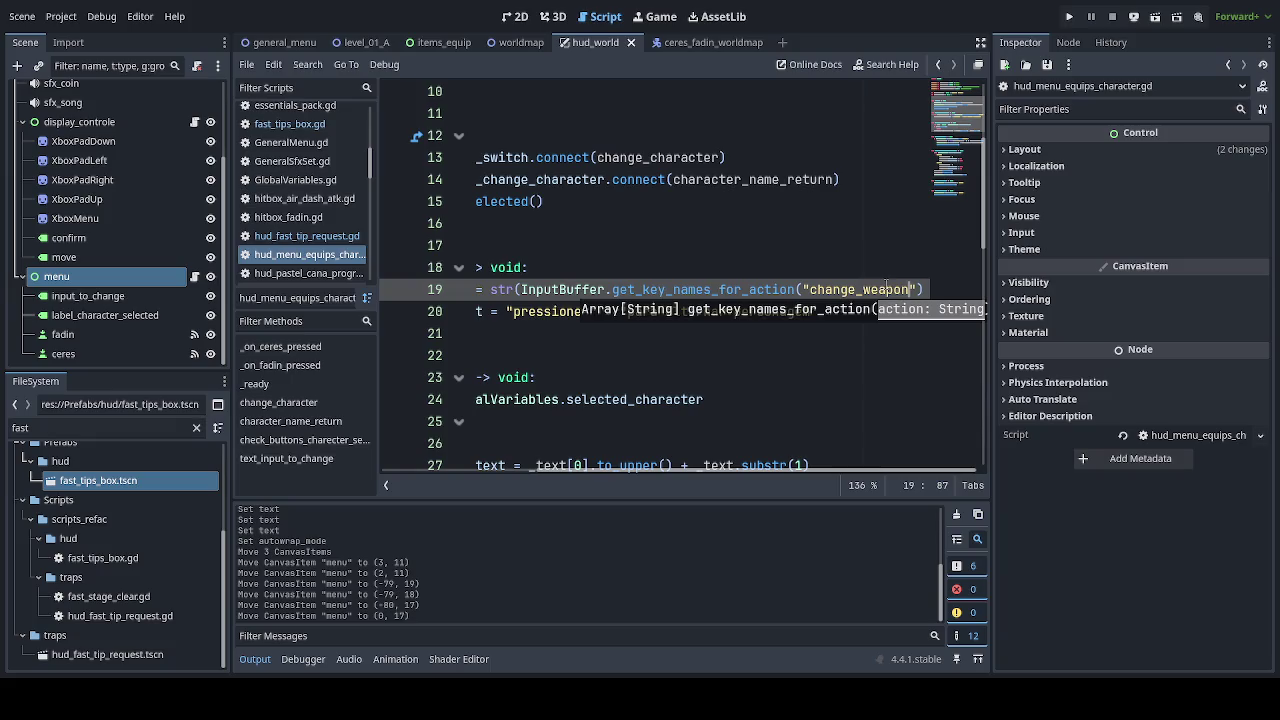
click(722, 355)
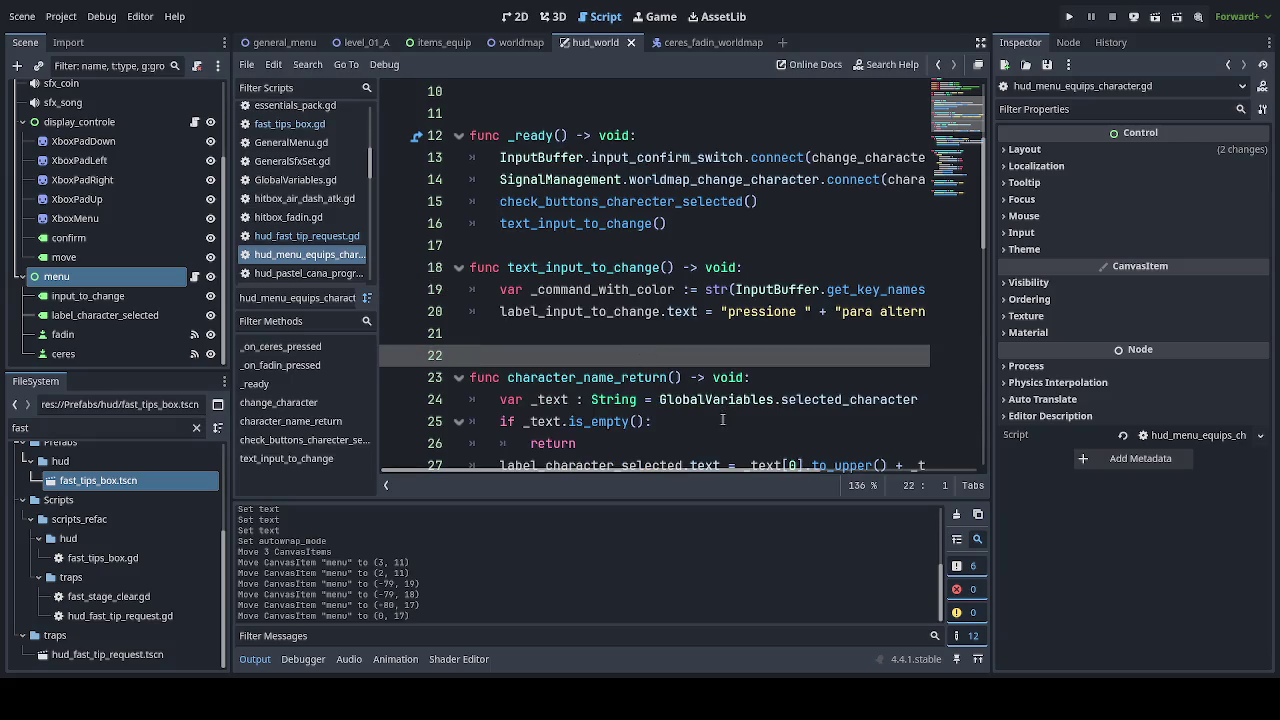
double_click(610, 289)
key(ctrl+c)
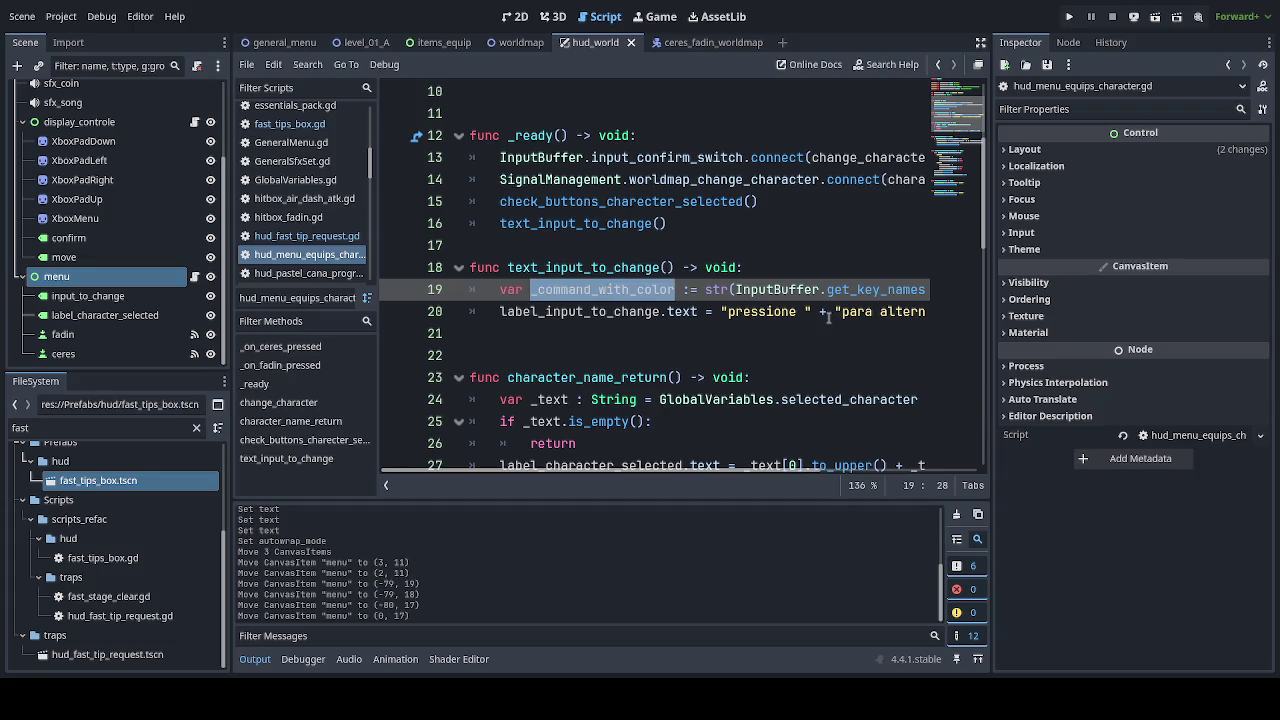
click(826, 313)
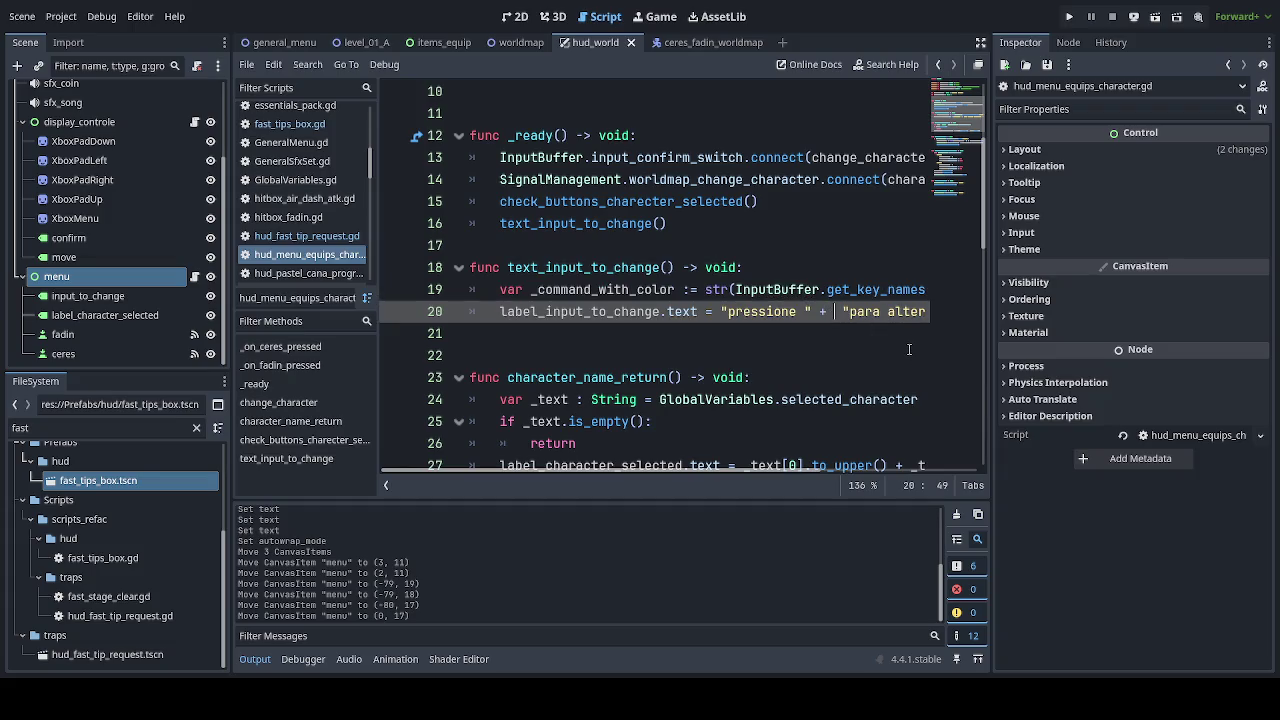
key(ctrl+v)
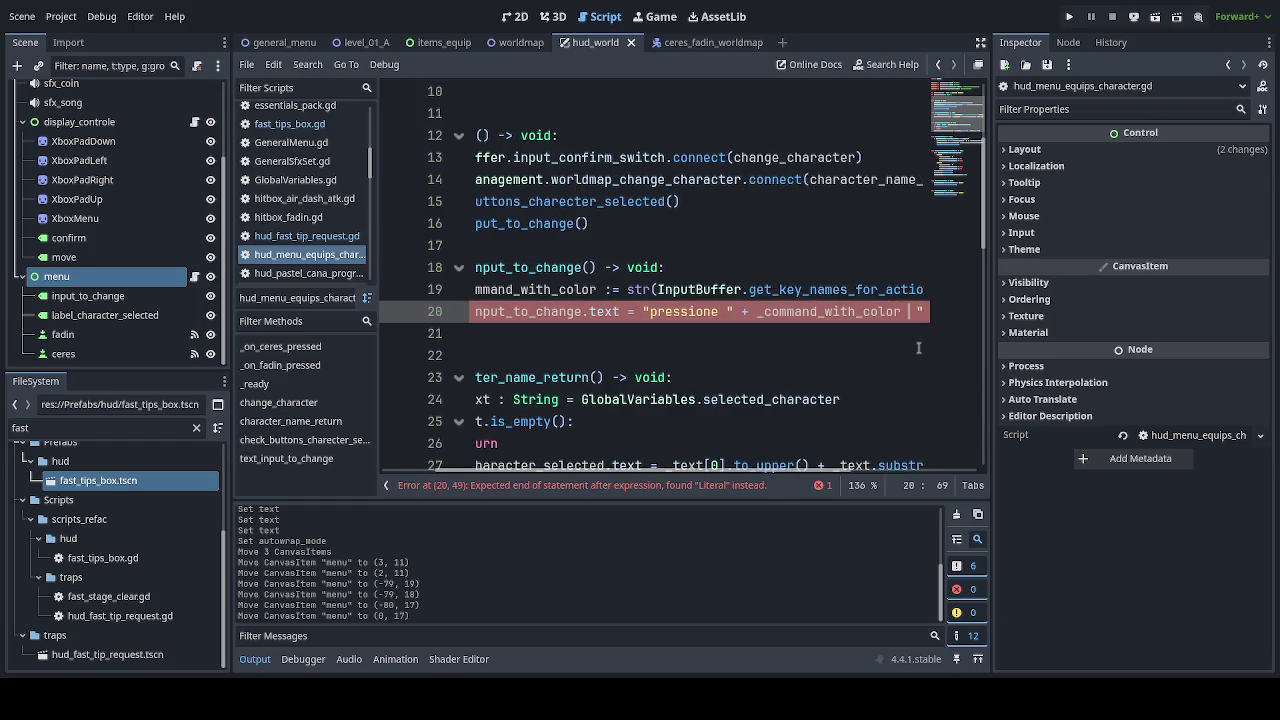
text(+)
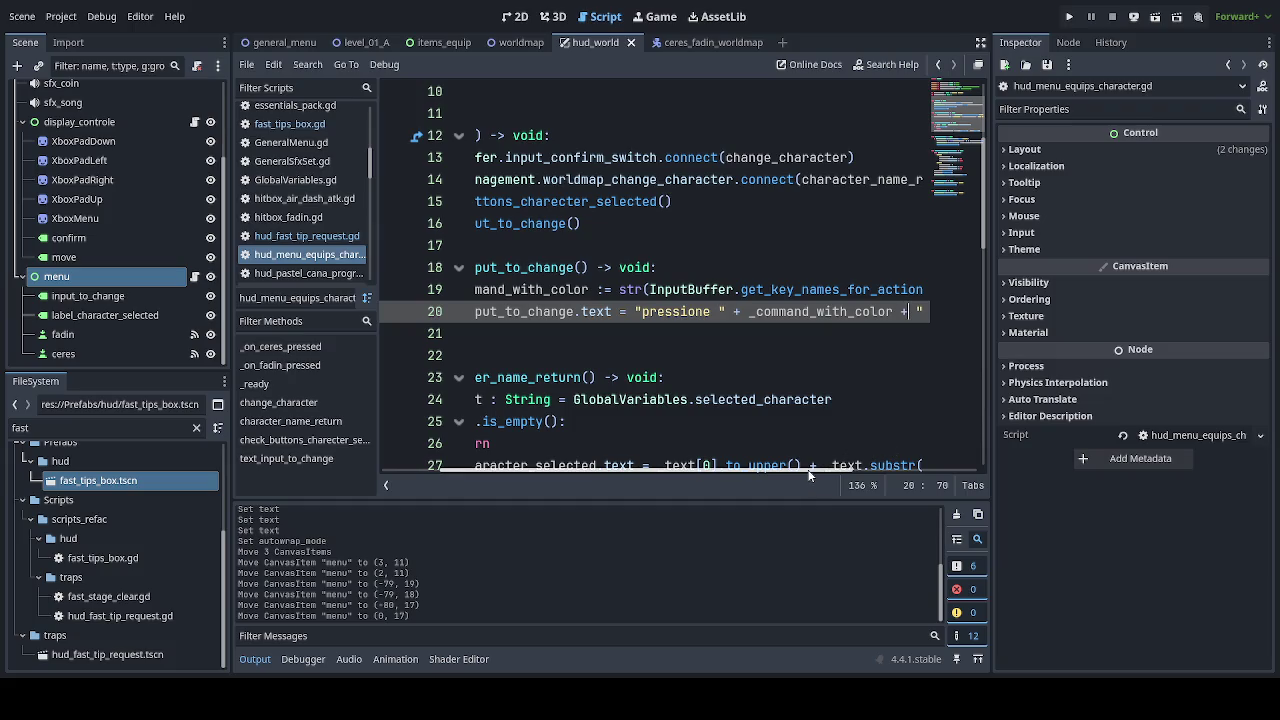
Save the edited hud_menu_equips_character.gd script.
scroll(809, 475, right, 3)
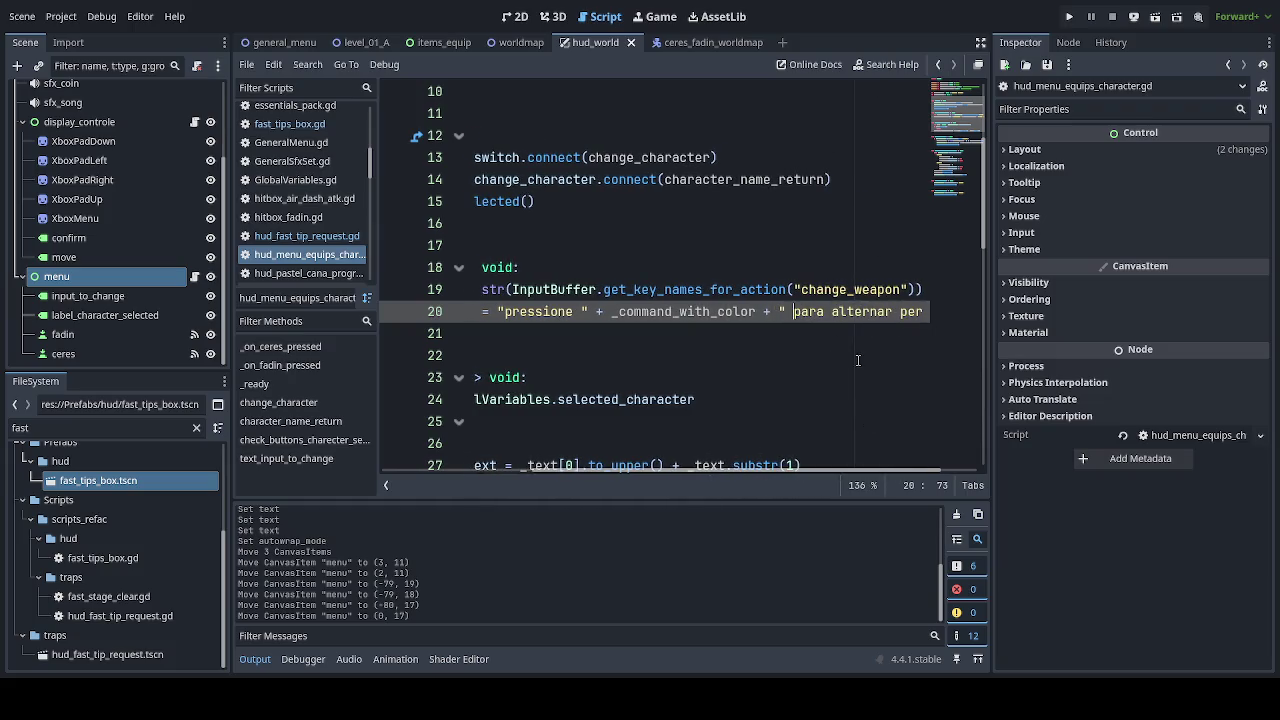
scroll(806, 472, left, 3)
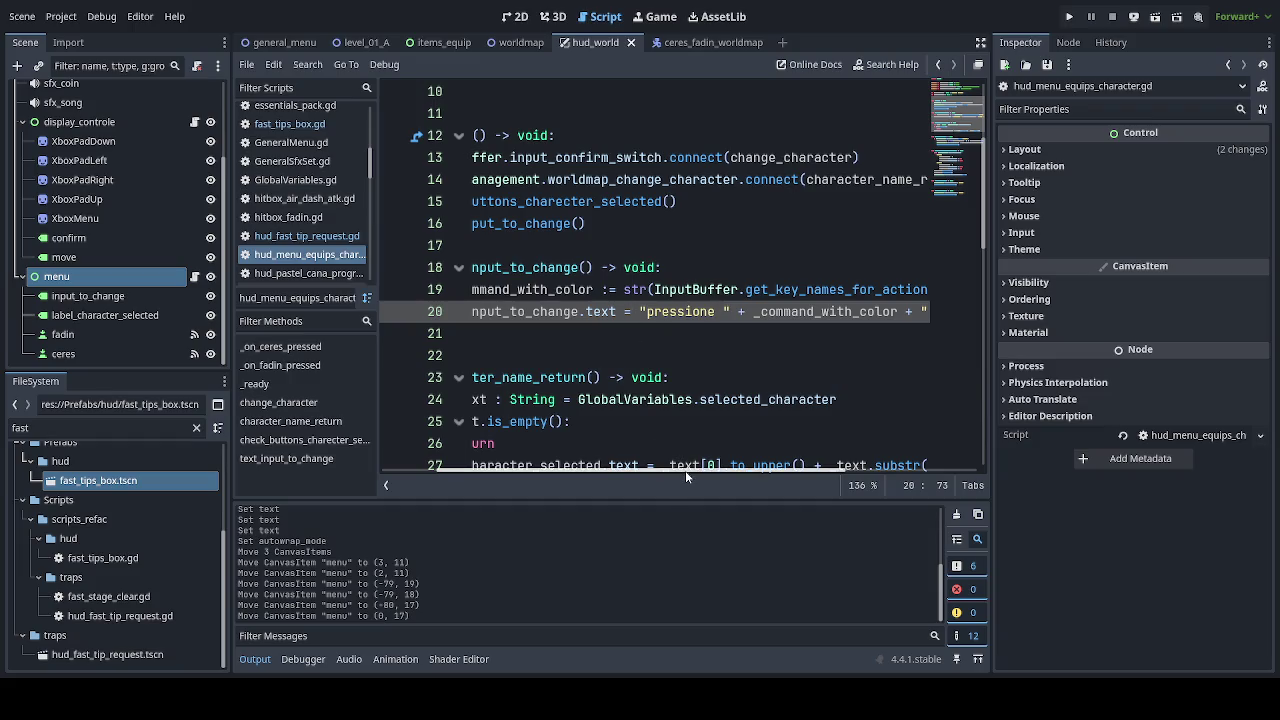
mouse_move(685, 470)
mouse_down()
mouse_move(613, 480)
mouse_move(818, 476)
mouse_move(760, 478)
mouse_up()
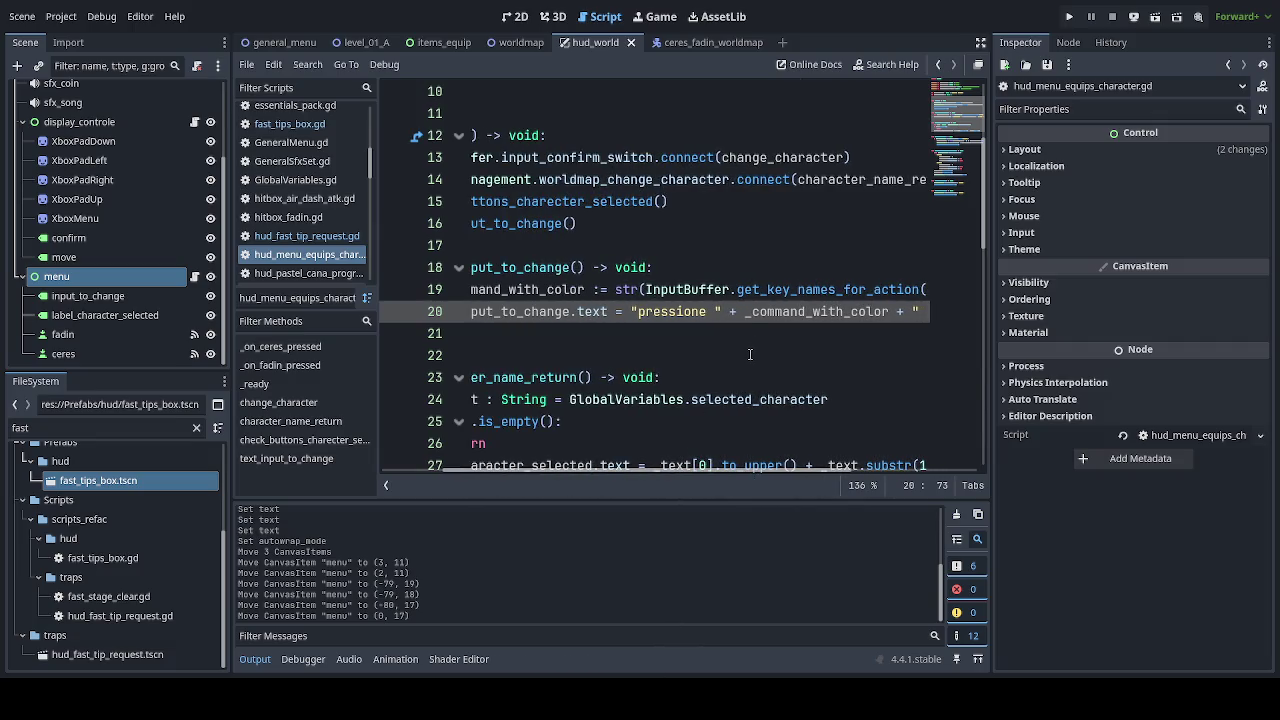
key(ctrl+s)
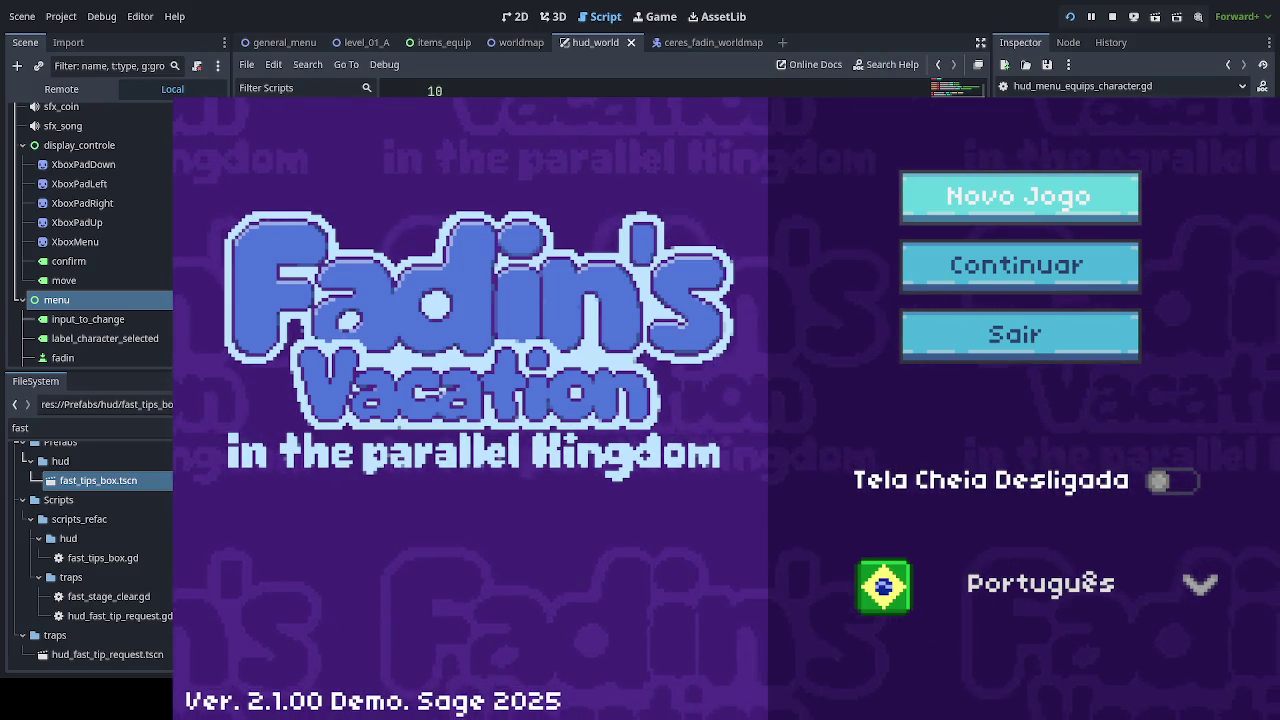
Choose Continuar in the Fadin's Vacation title menu to load the world map.
key(Up)
key(Up)
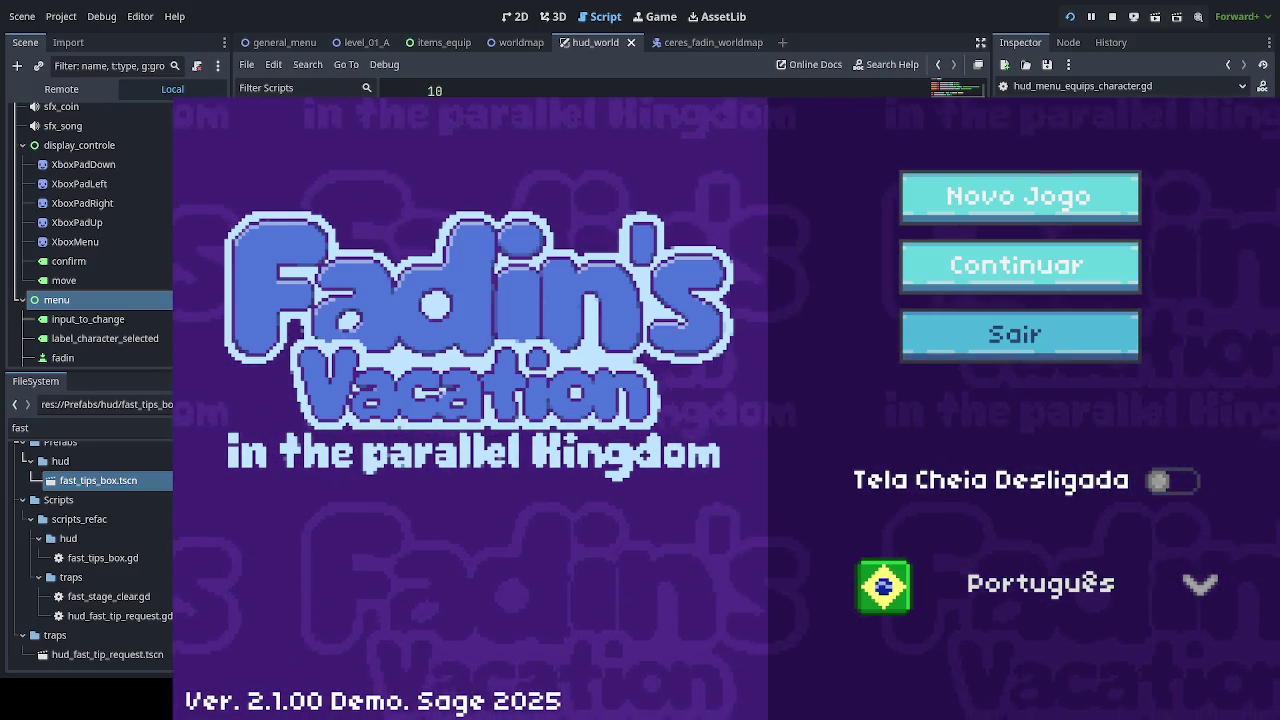
key(Return)
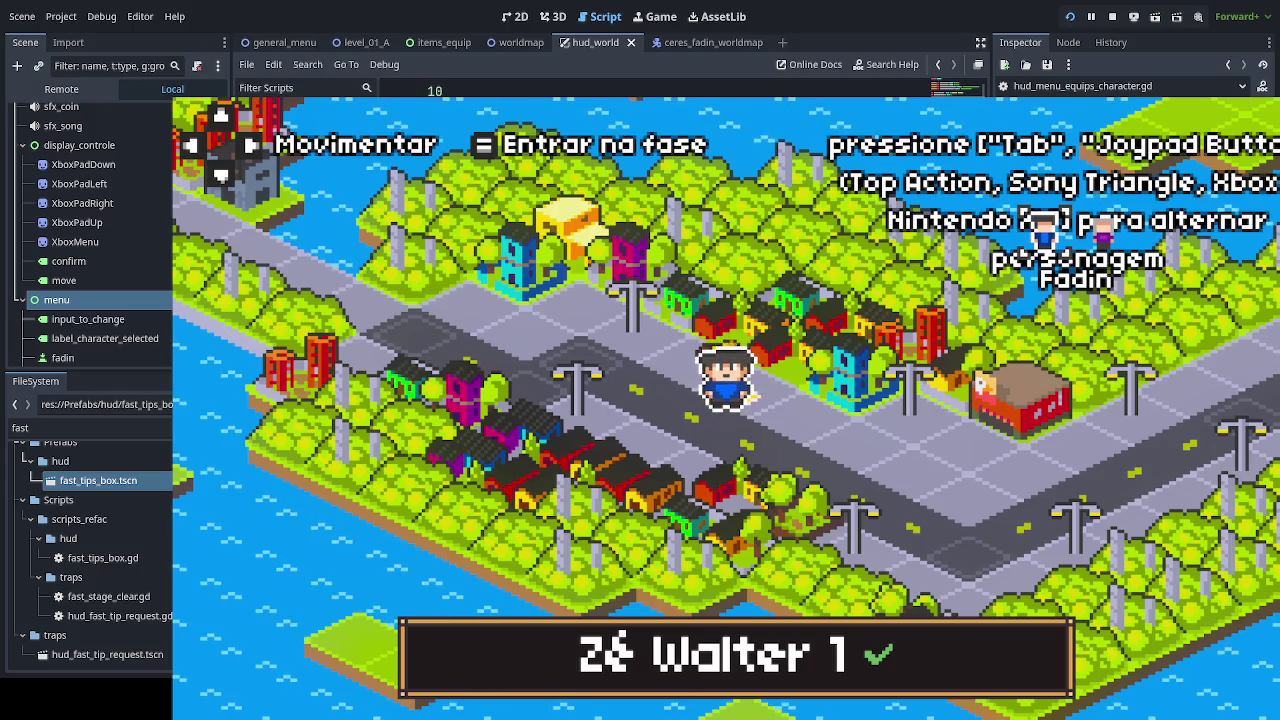
Walk the player right, up and back down along the roads while watching the HUD key prompt.
key(Right)
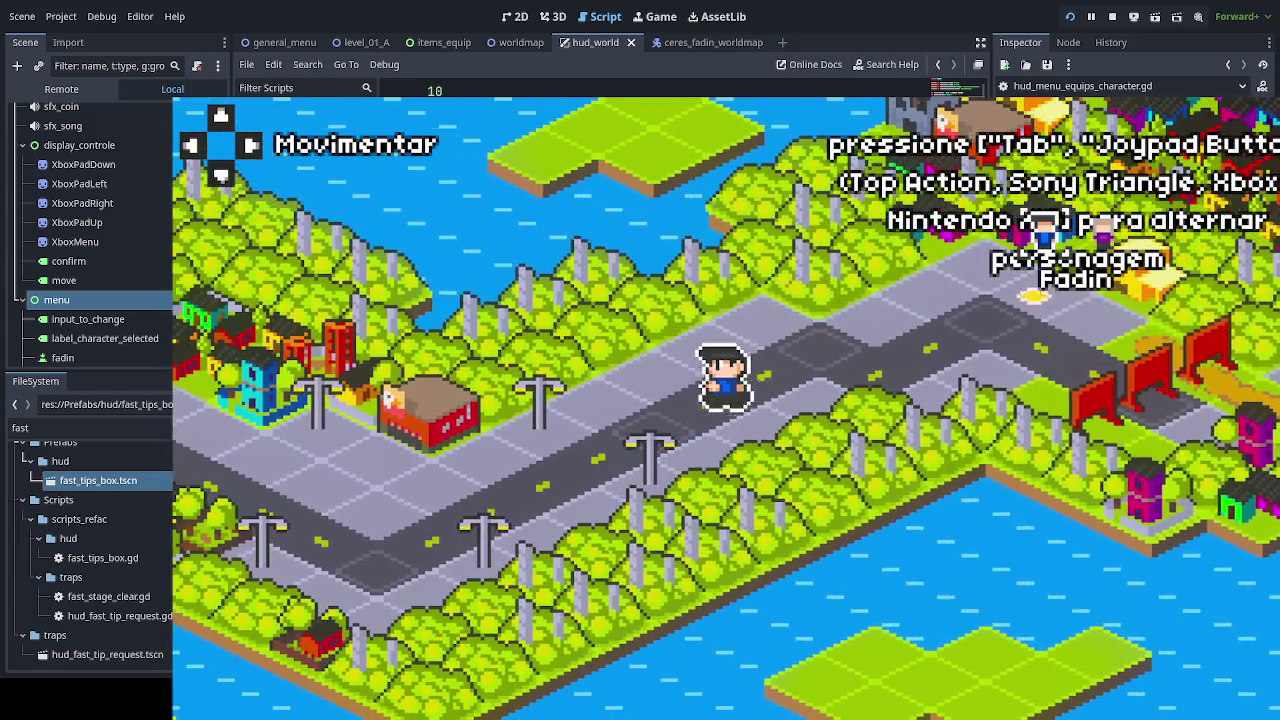
key(Up)
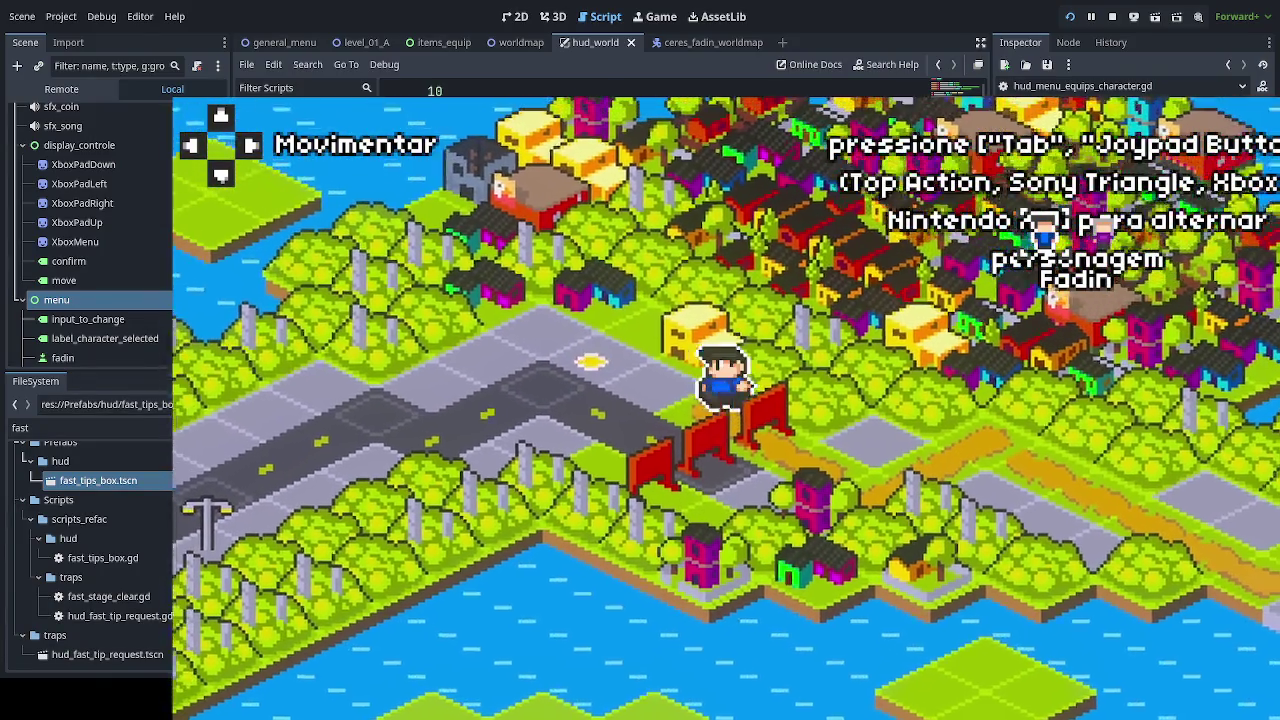
key(Down)
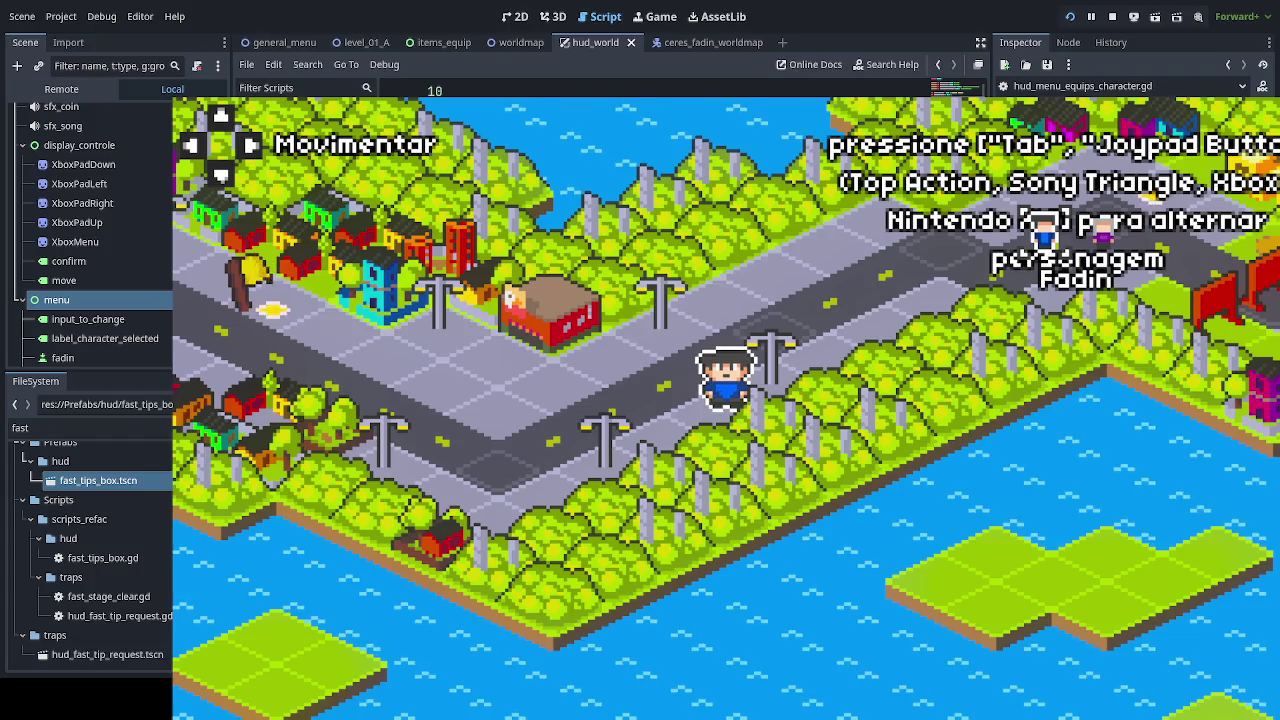
Stop the game with F8 and clear the 'fast' FileSystem filter.
key(F8)
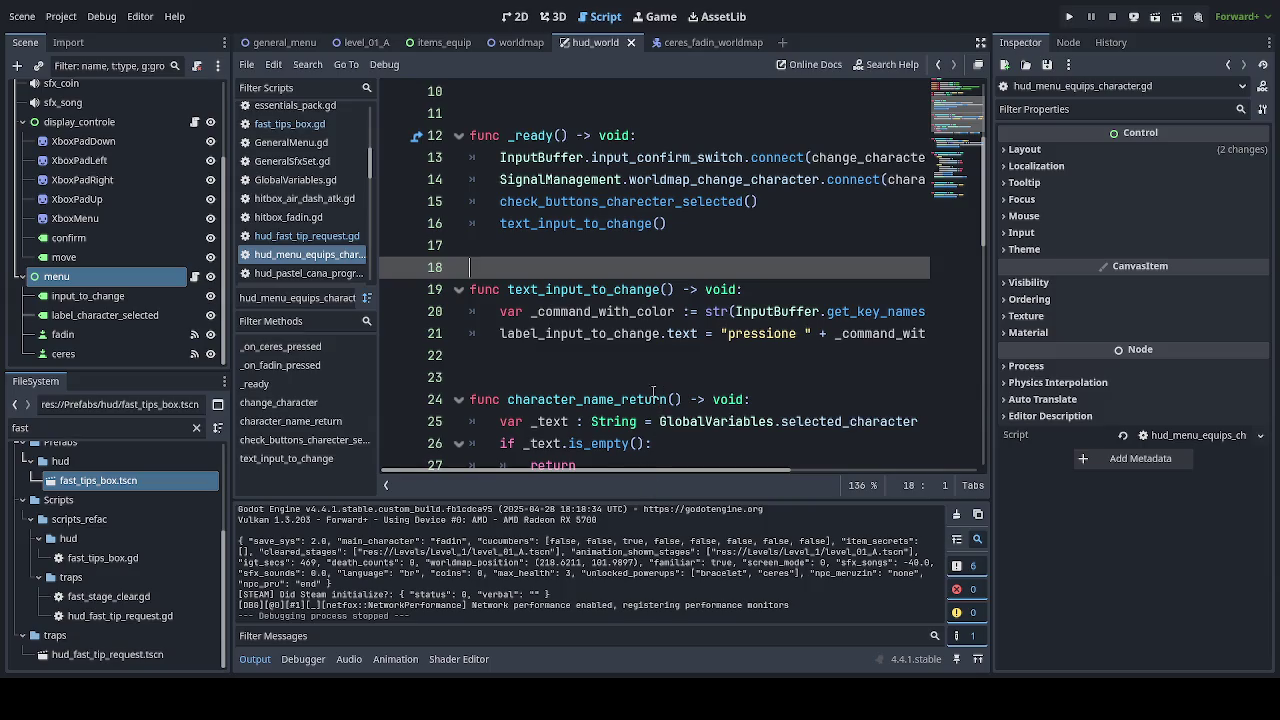
scroll(692, 382, down, 2)
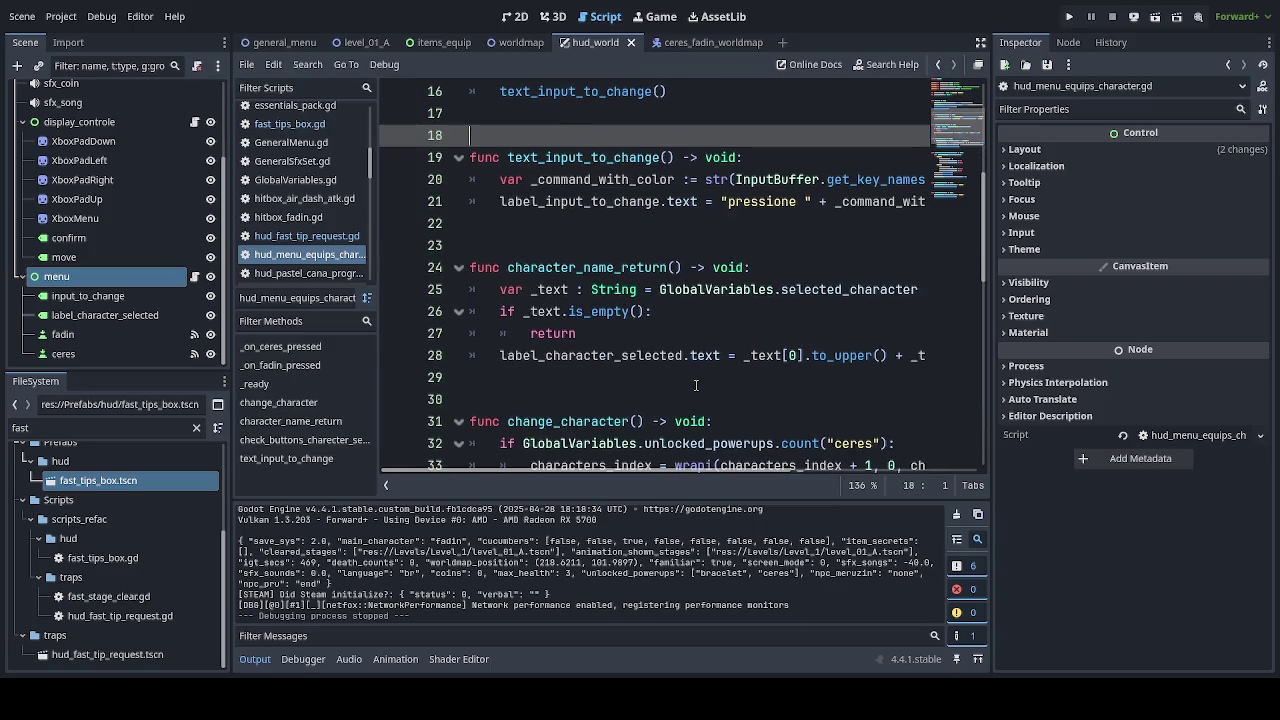
scroll(694, 385, up, 1)
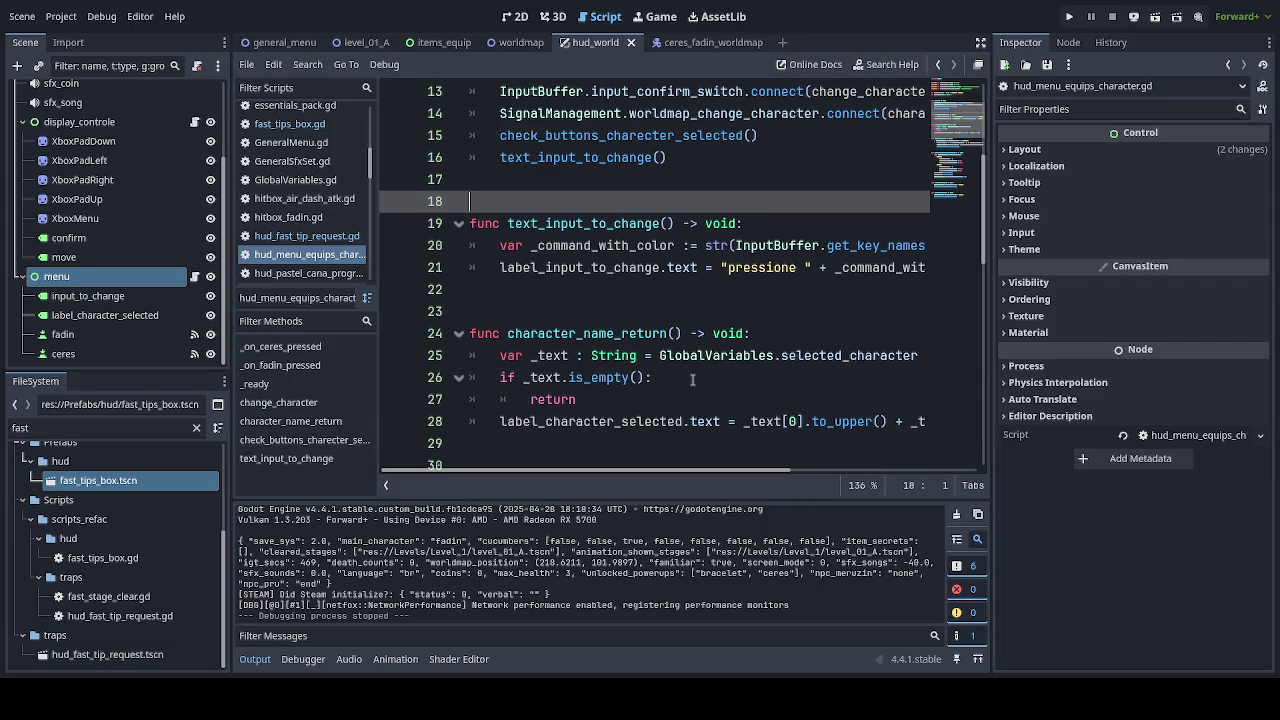
click(196, 427)
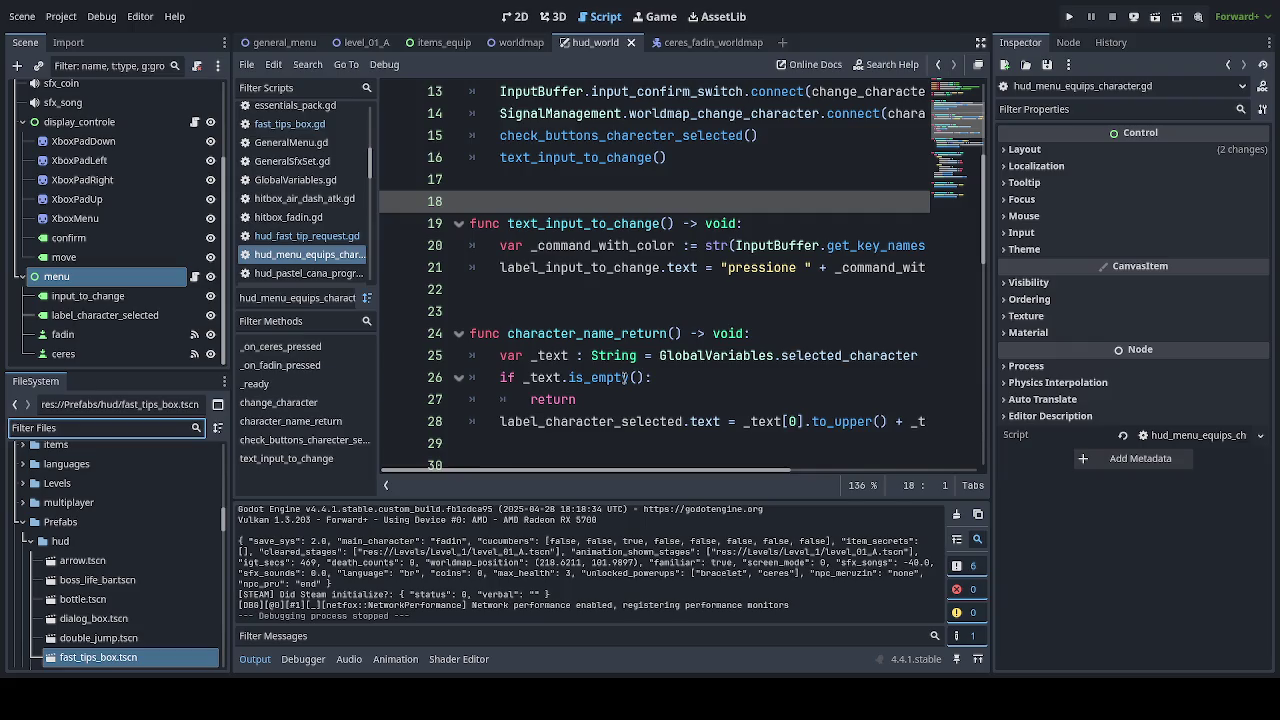
Switch to the level_01_A scene and look through the Scripts list.
click(360, 42)
scroll(214, 281, down, 10)
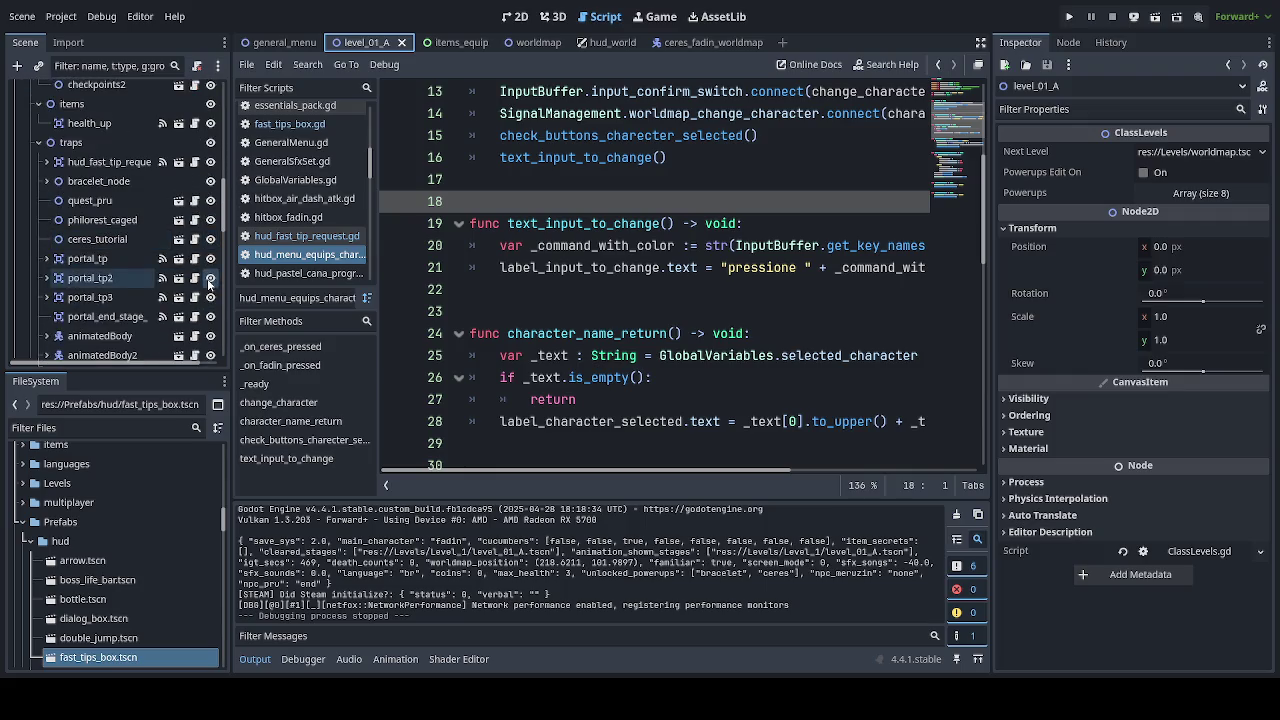
scroll(163, 284, down, 5)
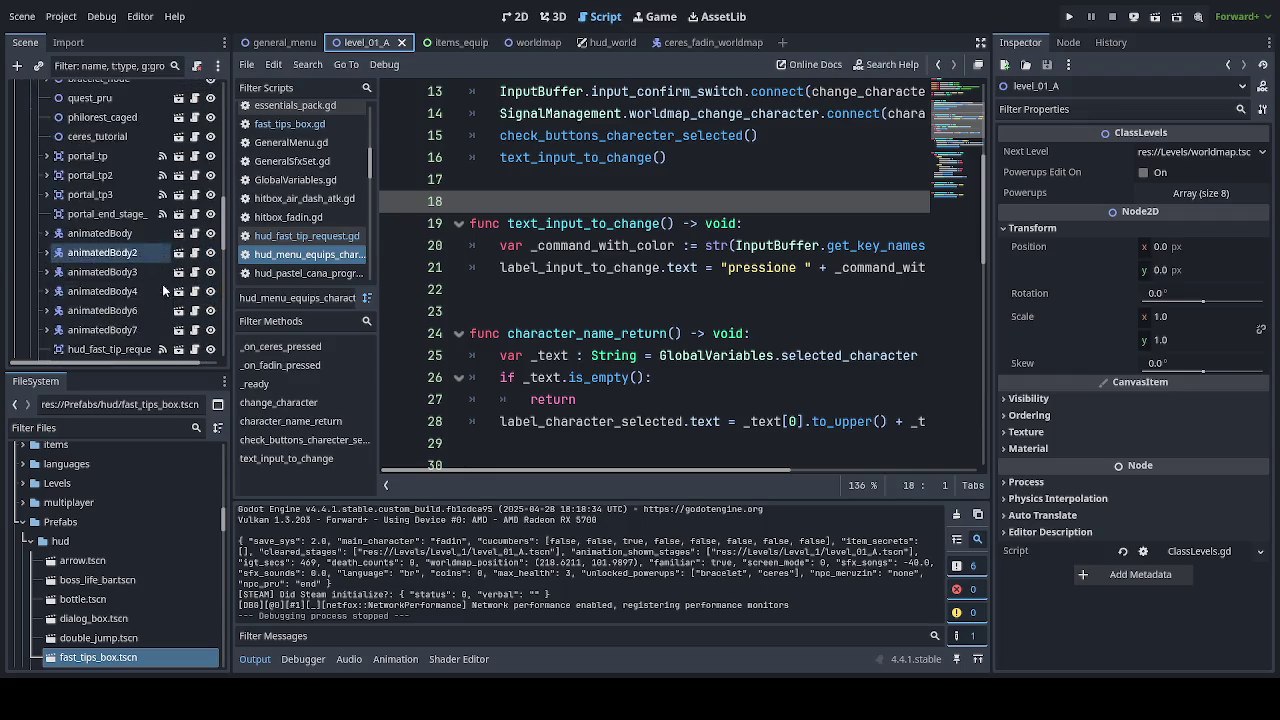
scroll(161, 274, up, 3)
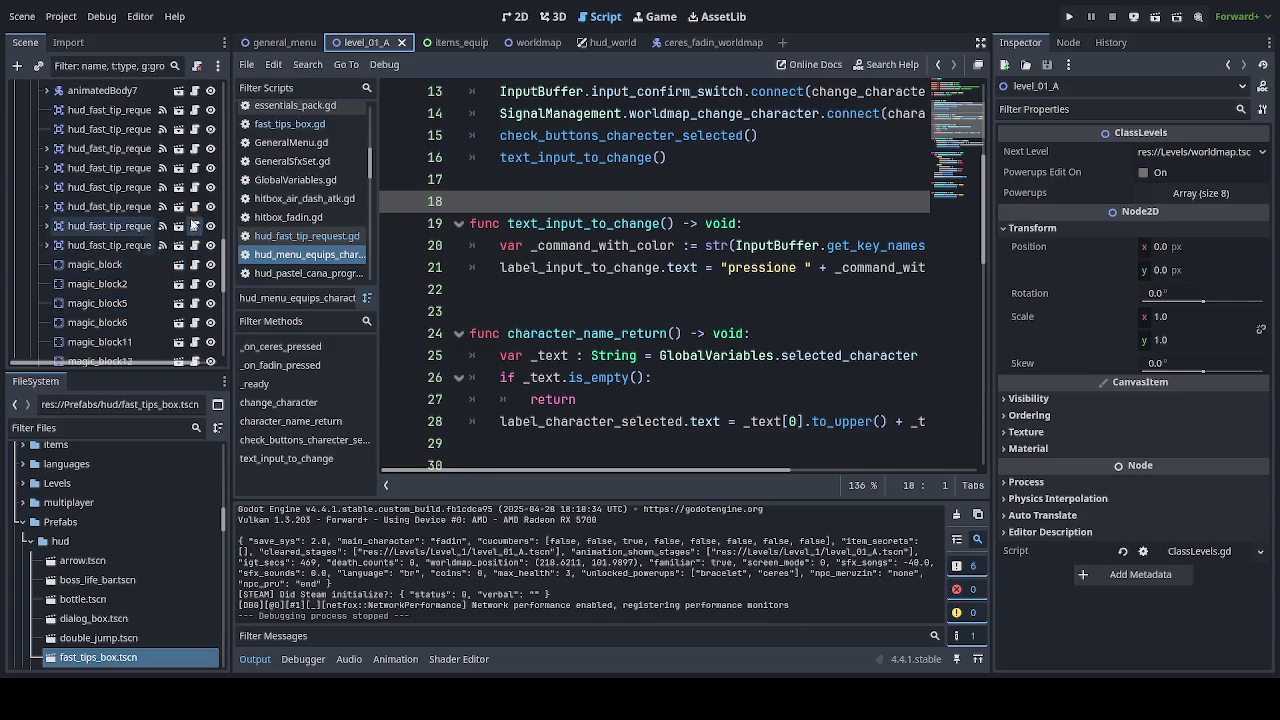
Open hud_fast_tip_request.gd and read its tutorial tip cases down to item_get_check.
click(162, 207)
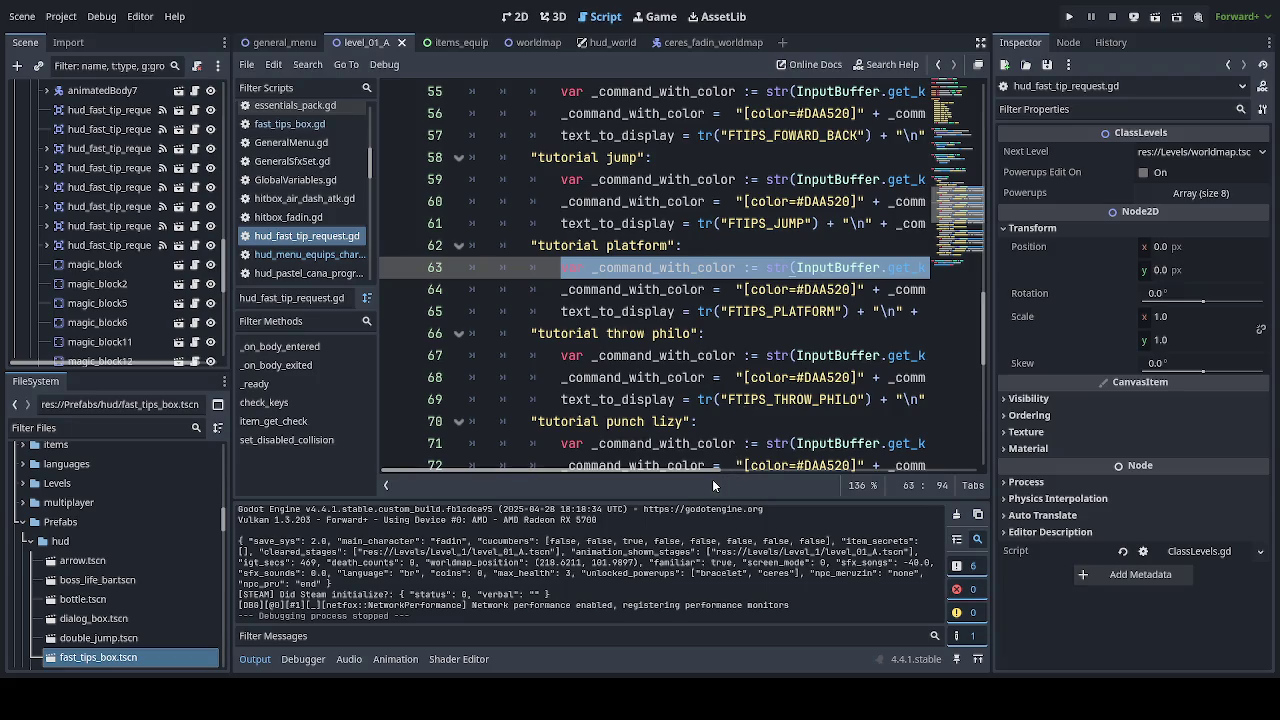
mouse_move(684, 470)
mouse_down()
mouse_move(857, 485)
mouse_move(675, 483)
mouse_up()
mouse_move(680, 480)
mouse_down()
mouse_move(813, 486)
mouse_move(648, 475)
mouse_up()
scroll(677, 378, down, 9)
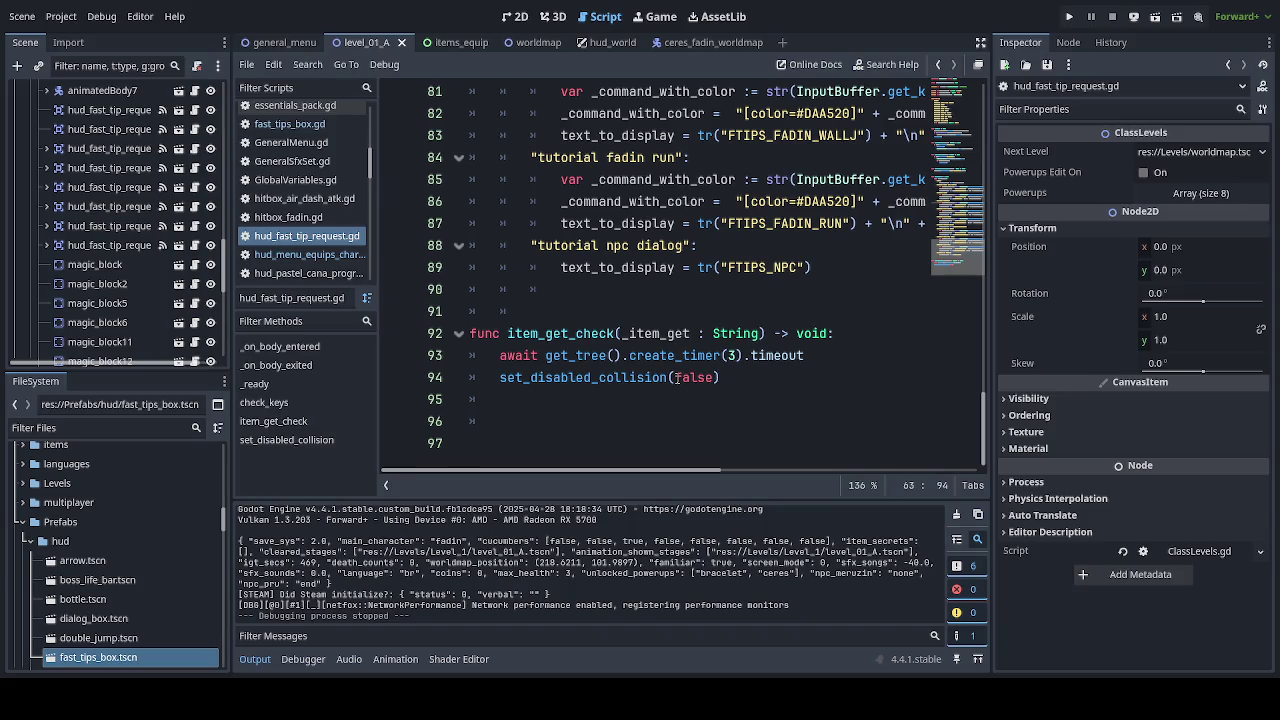
Filter the open scripts by 'input' and open InputBuffer.gd.
click(306, 90)
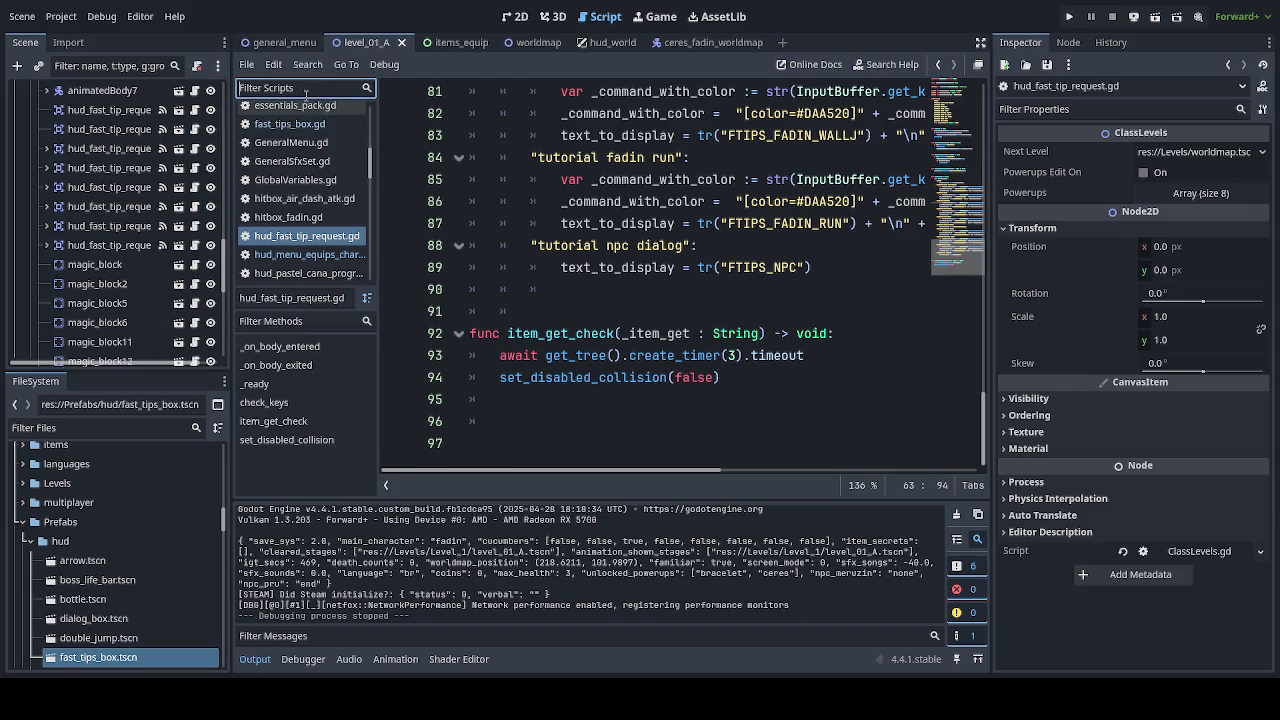
text(input)
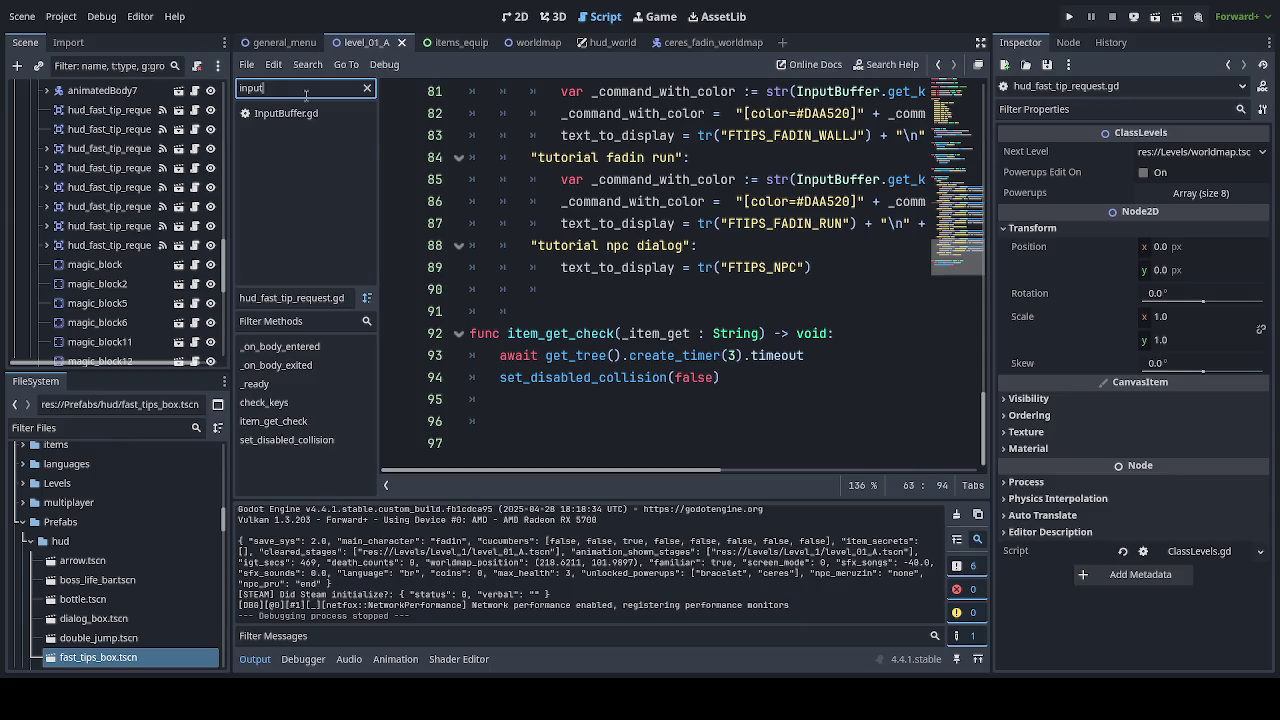
click(296, 118)
scroll(794, 354, down, 6)
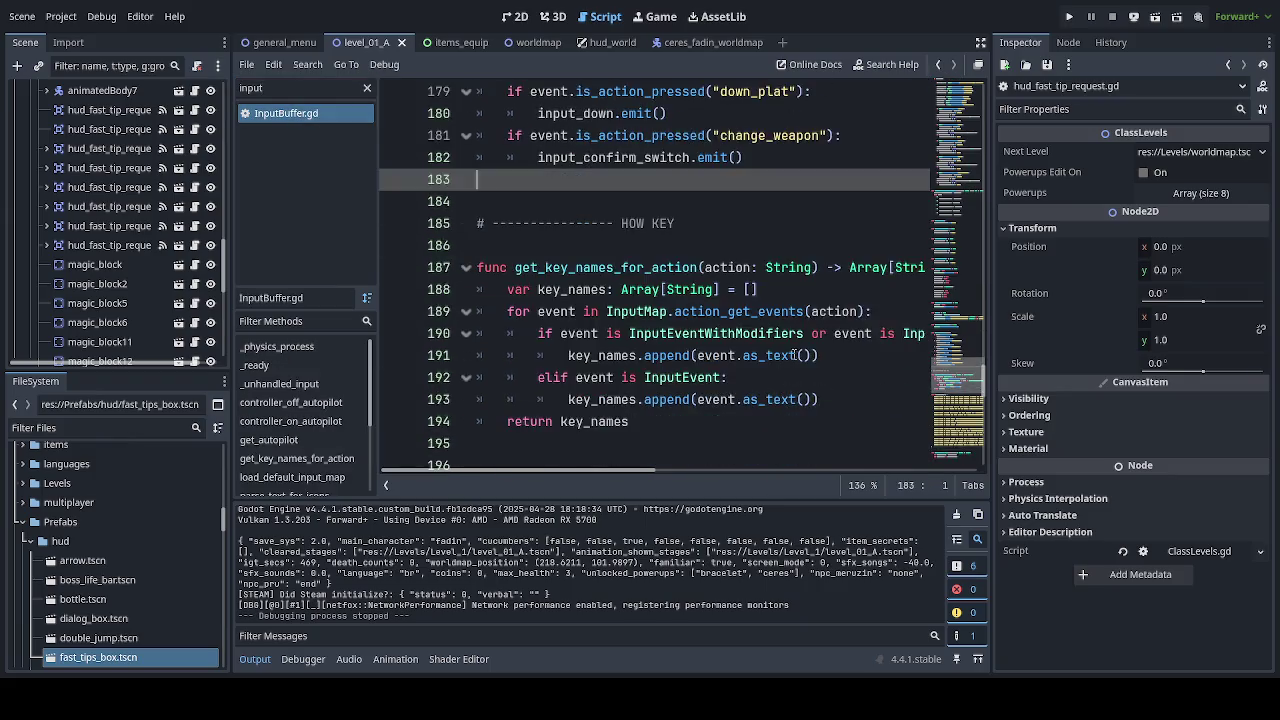
scroll(794, 354, down, 2)
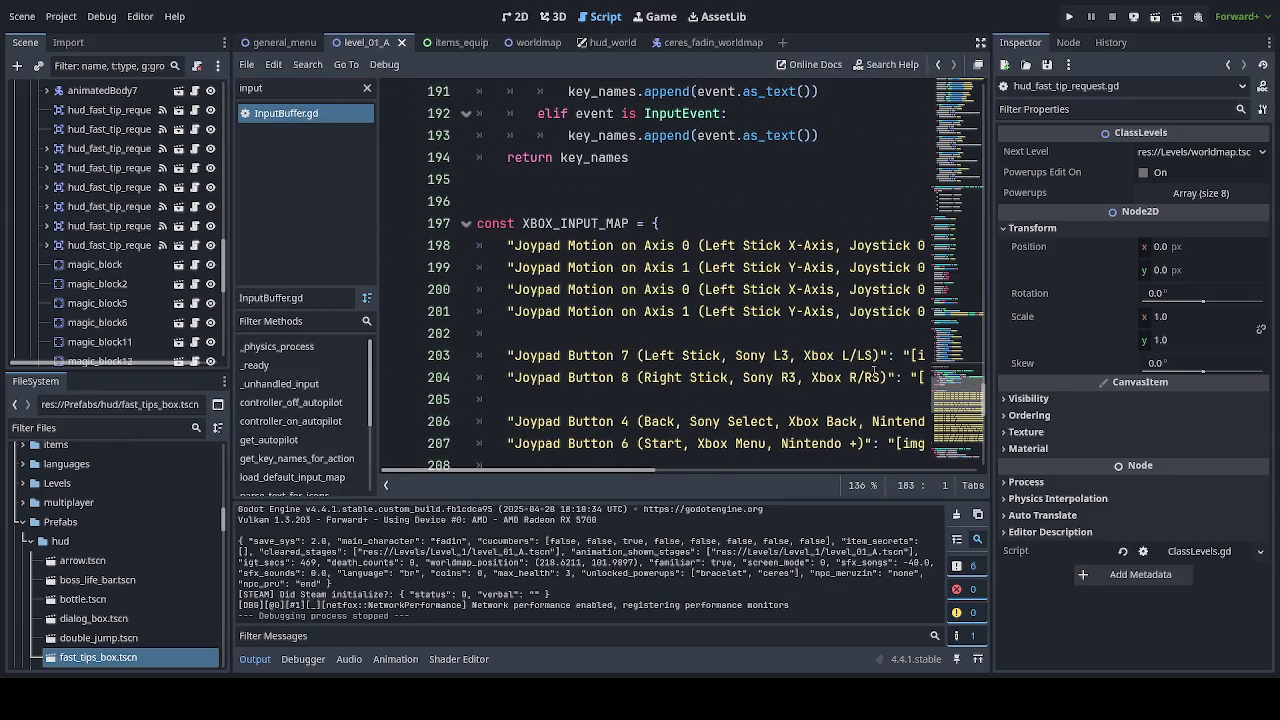
Widen the code area, review get_key_names_for_action and the controller input map, then return to 2D.
drag(990, 355, 1074, 355)
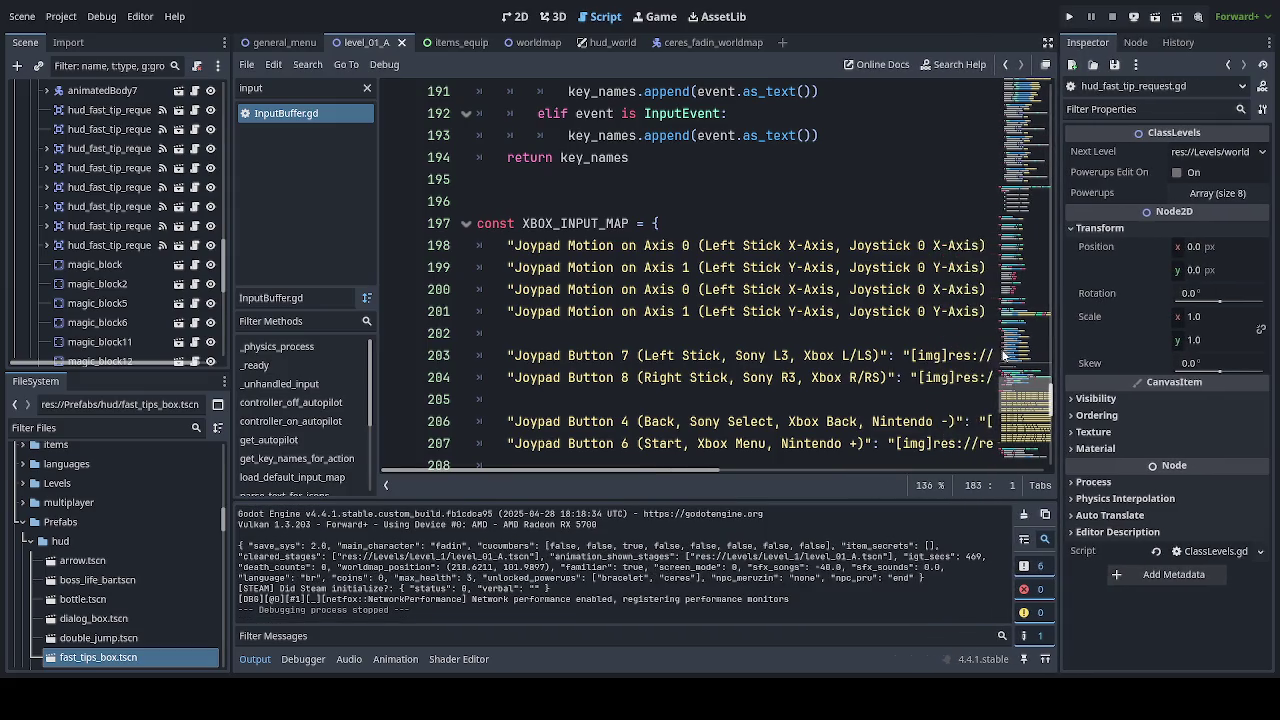
mouse_move(704, 473)
mouse_down()
mouse_move(1029, 489)
mouse_move(825, 466)
mouse_move(675, 468)
mouse_up()
scroll(675, 410, down, 10)
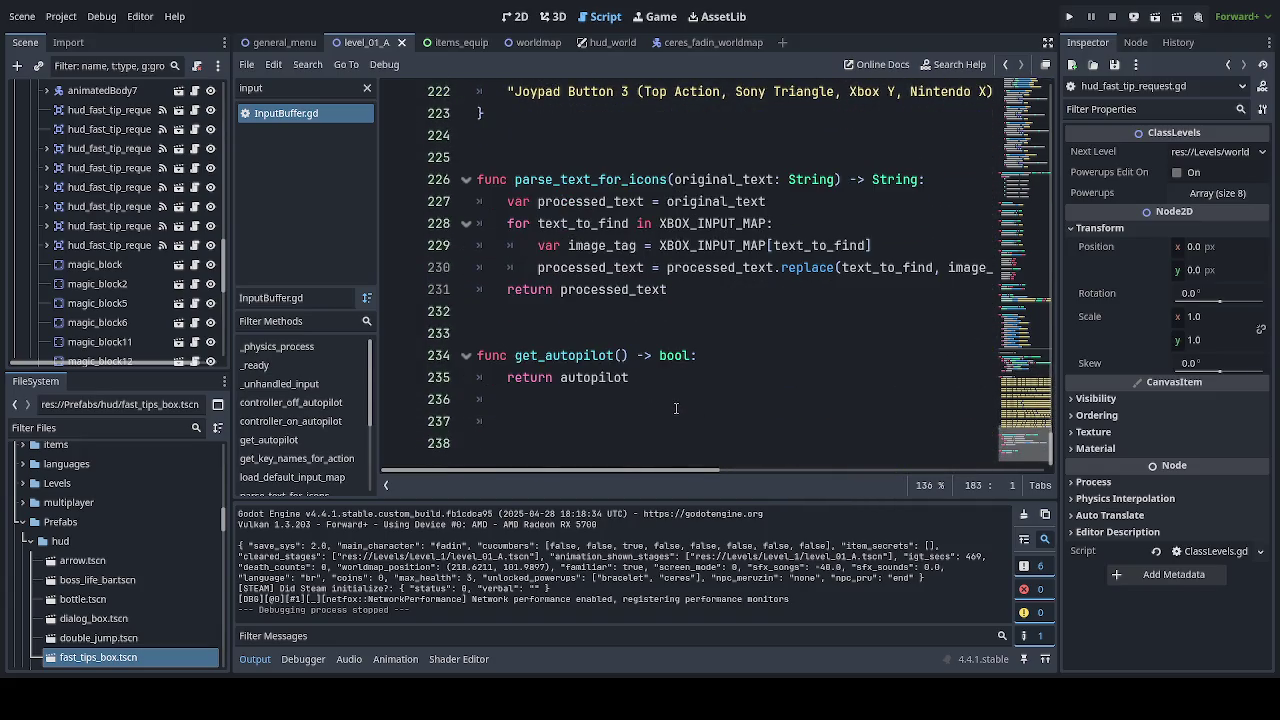
scroll(675, 410, up, 11)
scroll(676, 407, up, 2)
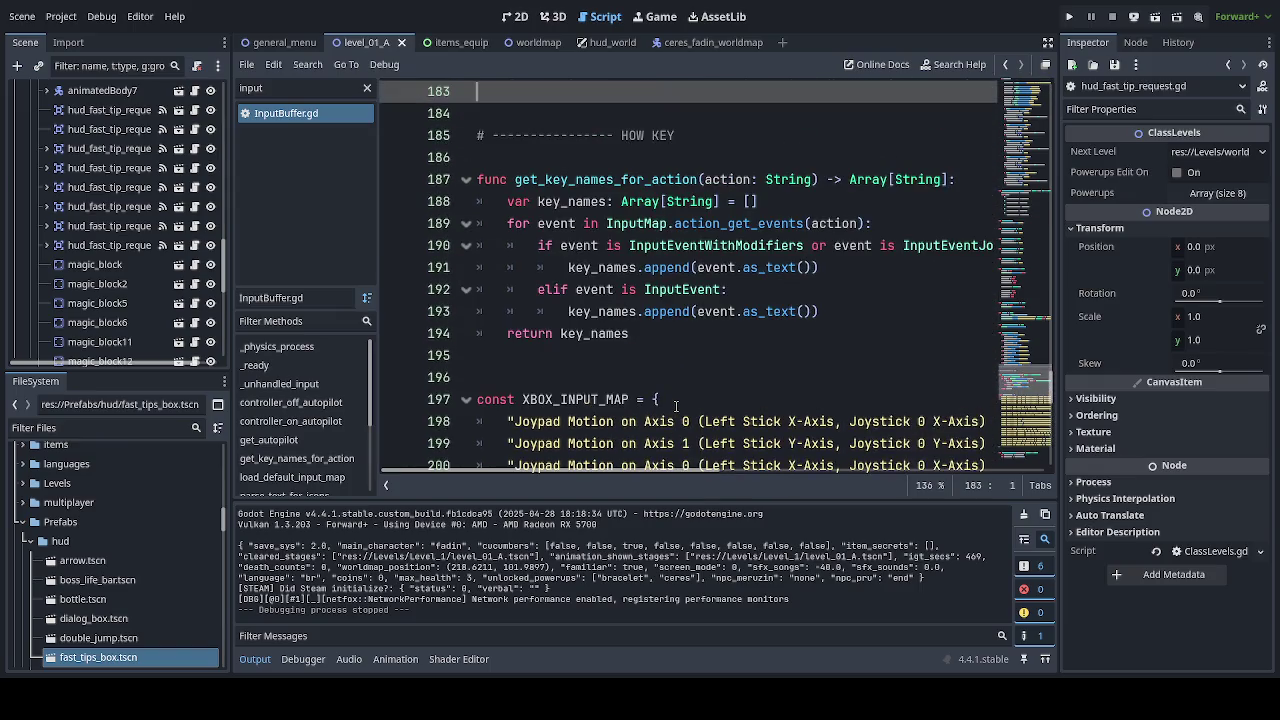
scroll(676, 405, up, 8)
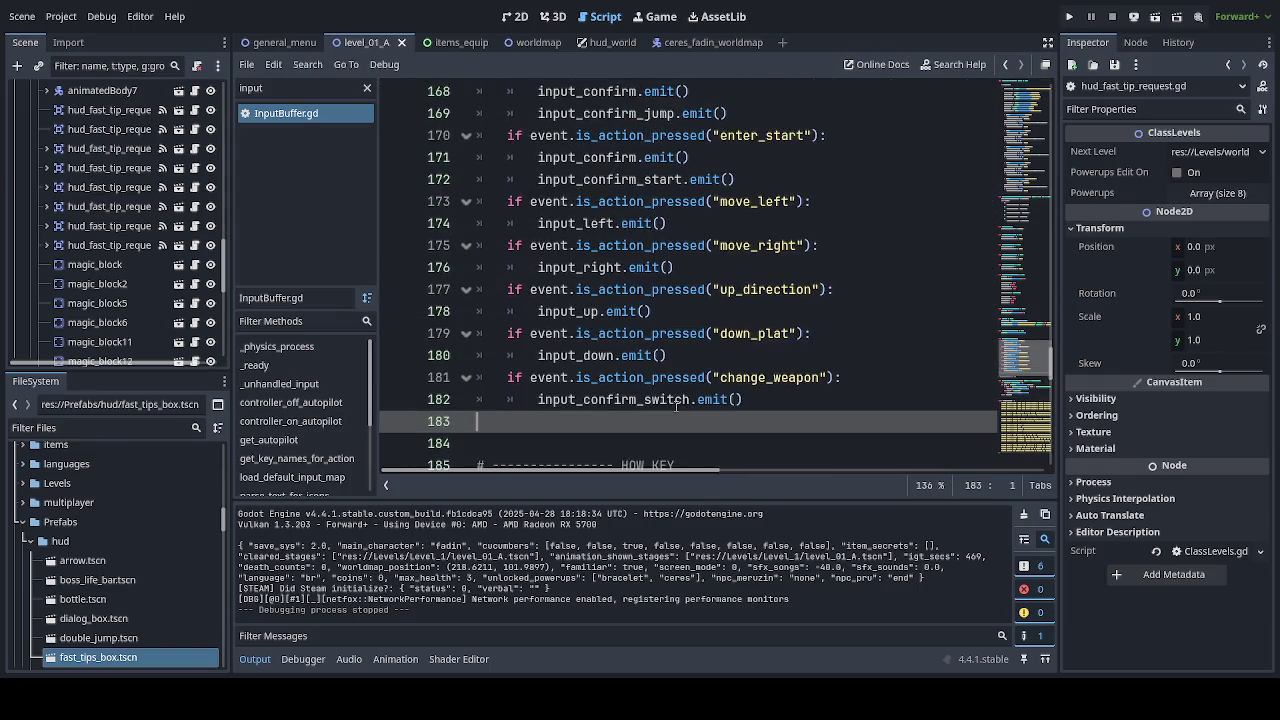
scroll(676, 406, up, 2)
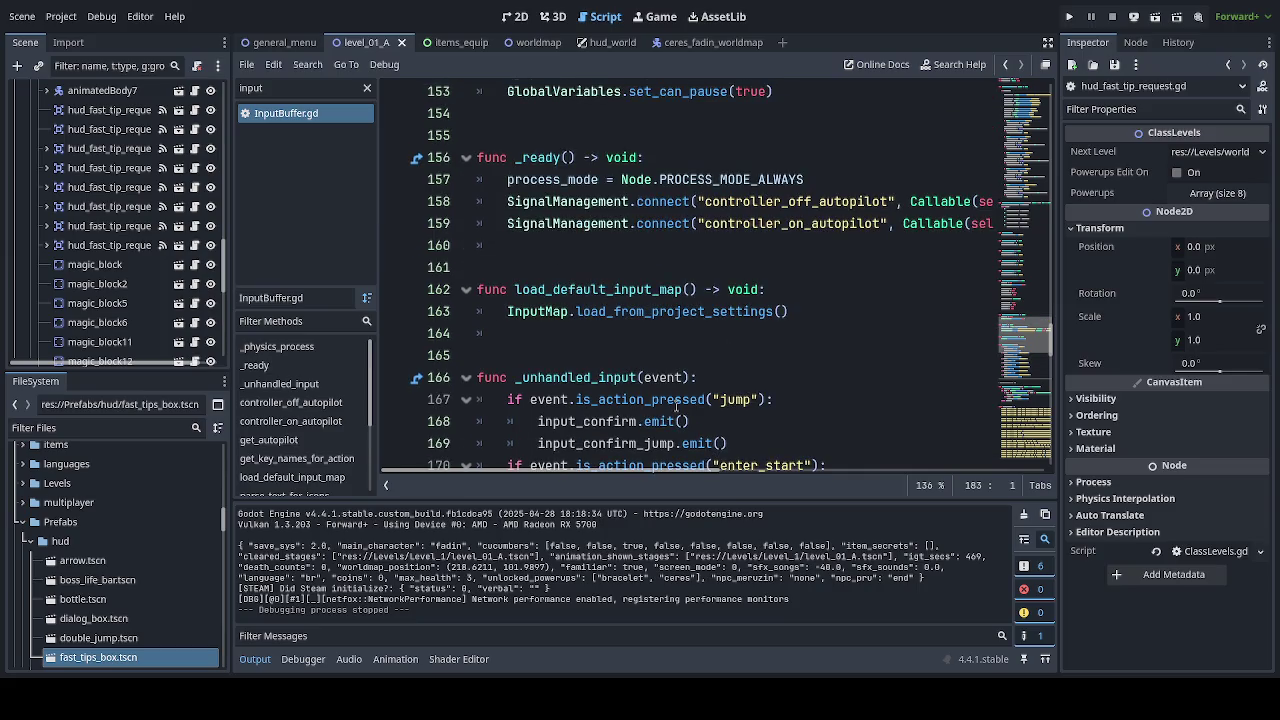
scroll(676, 407, down, 8)
scroll(676, 407, down, 3)
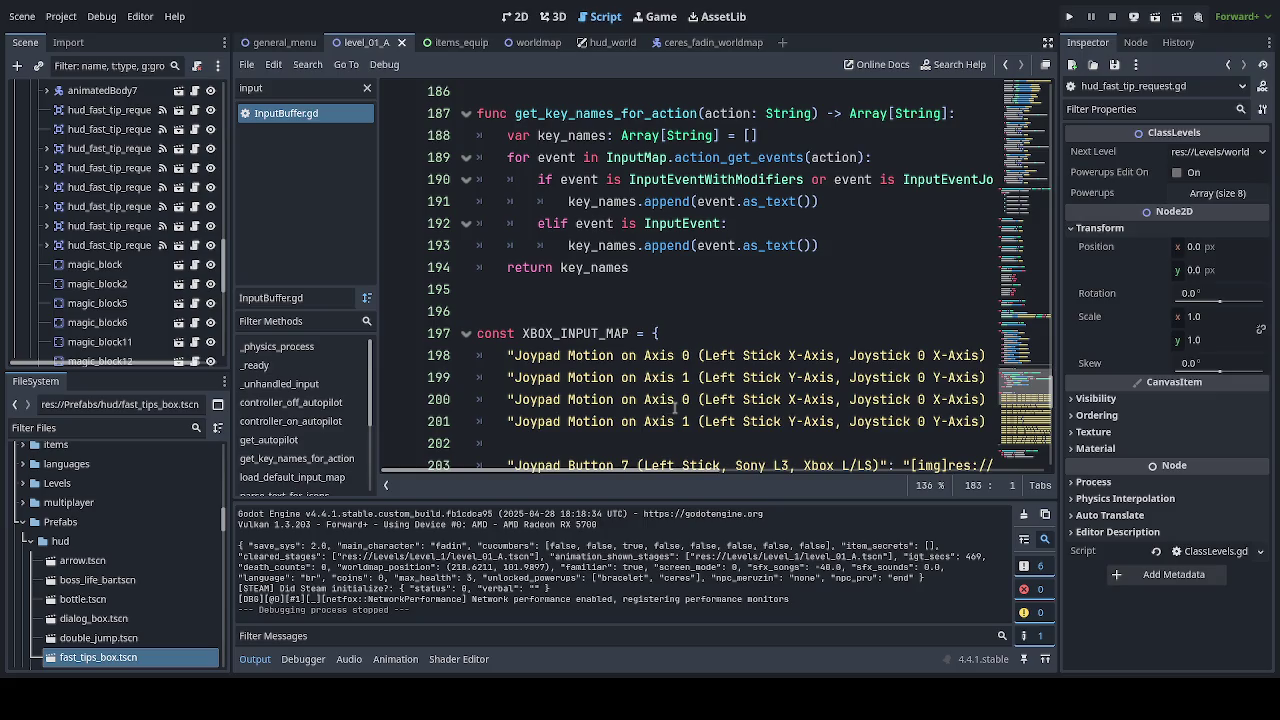
scroll(676, 407, down, 3)
scroll(674, 408, up, 7)
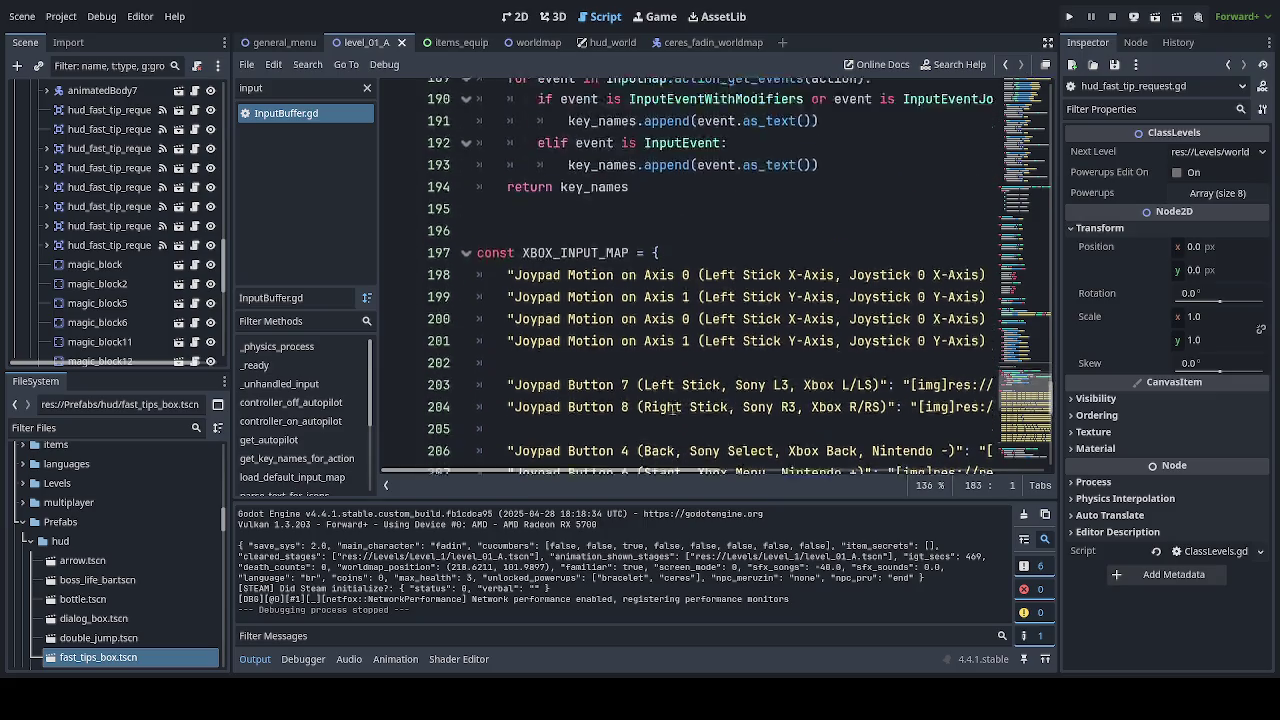
scroll(672, 408, up, 7)
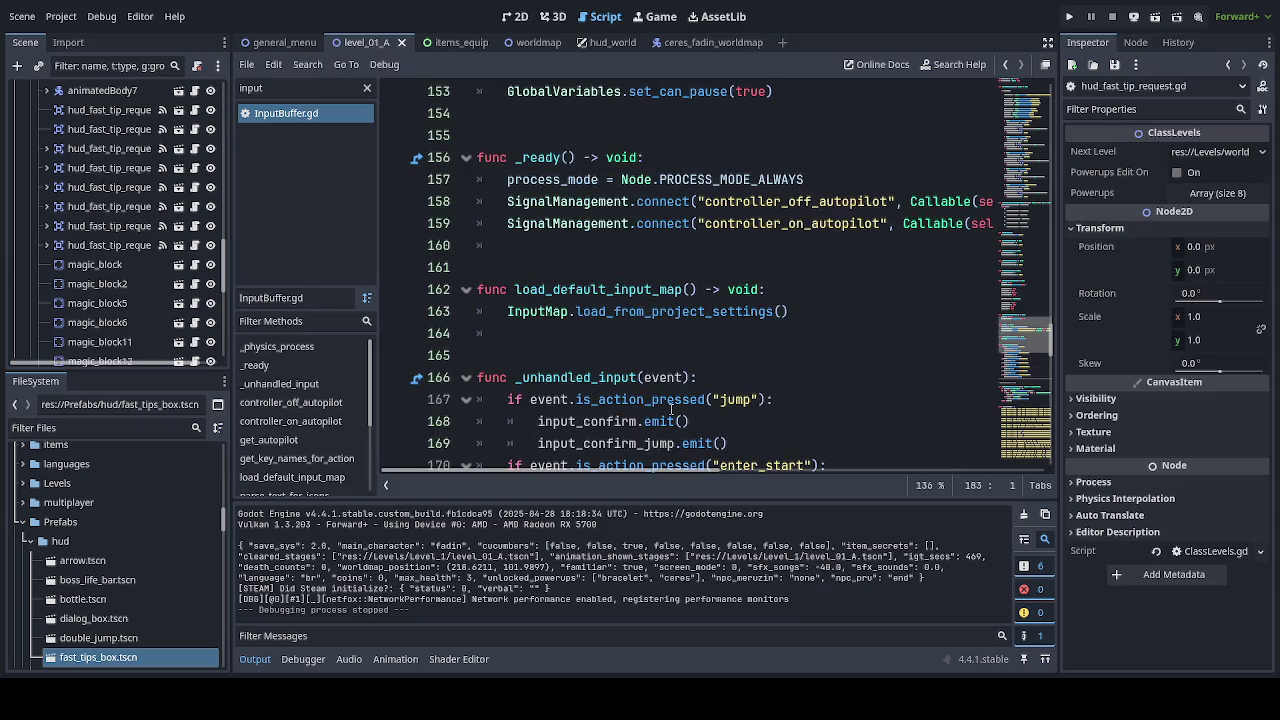
scroll(670, 408, up, 10)
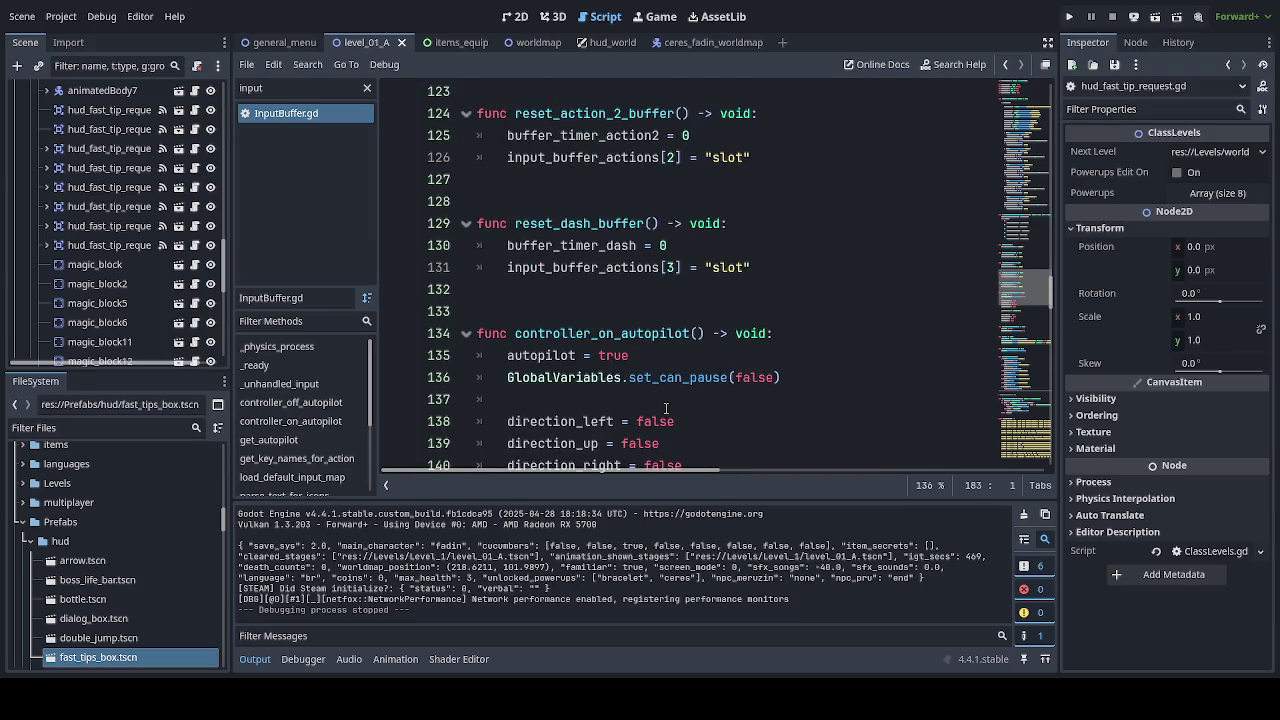
scroll(668, 407, up, 3)
scroll(690, 390, down, 12)
scroll(722, 368, down, 7)
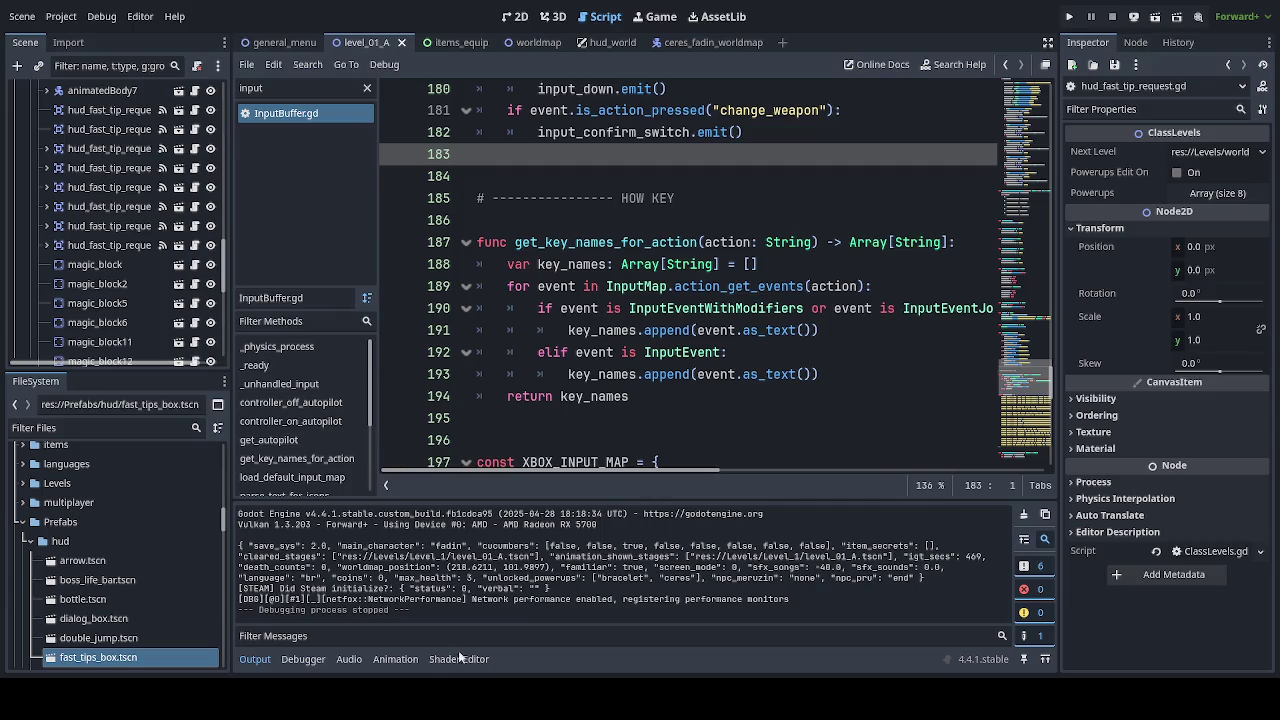
scroll(124, 250, up, 3)
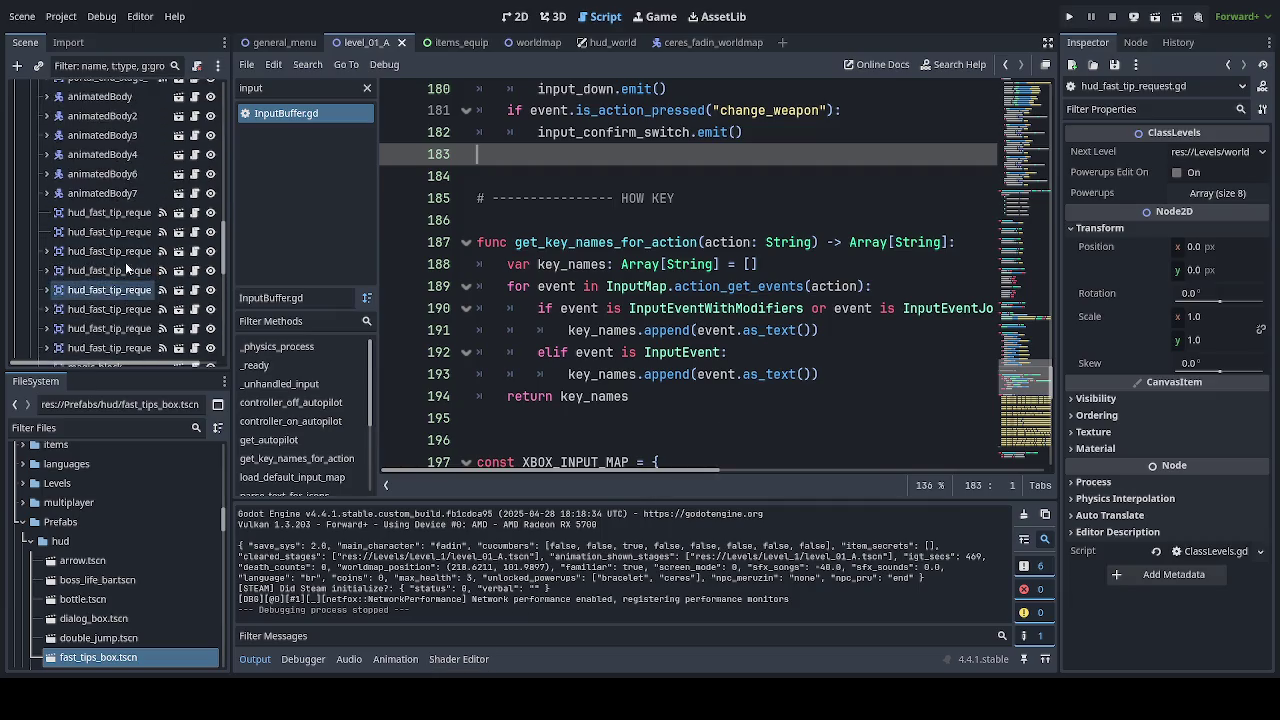
click(514, 16)
Select the hud_fast_tip_request2 trigger in level_01_A and open its hud_fast_tip_request.gd script.
scroll(570, 316, down, 8)
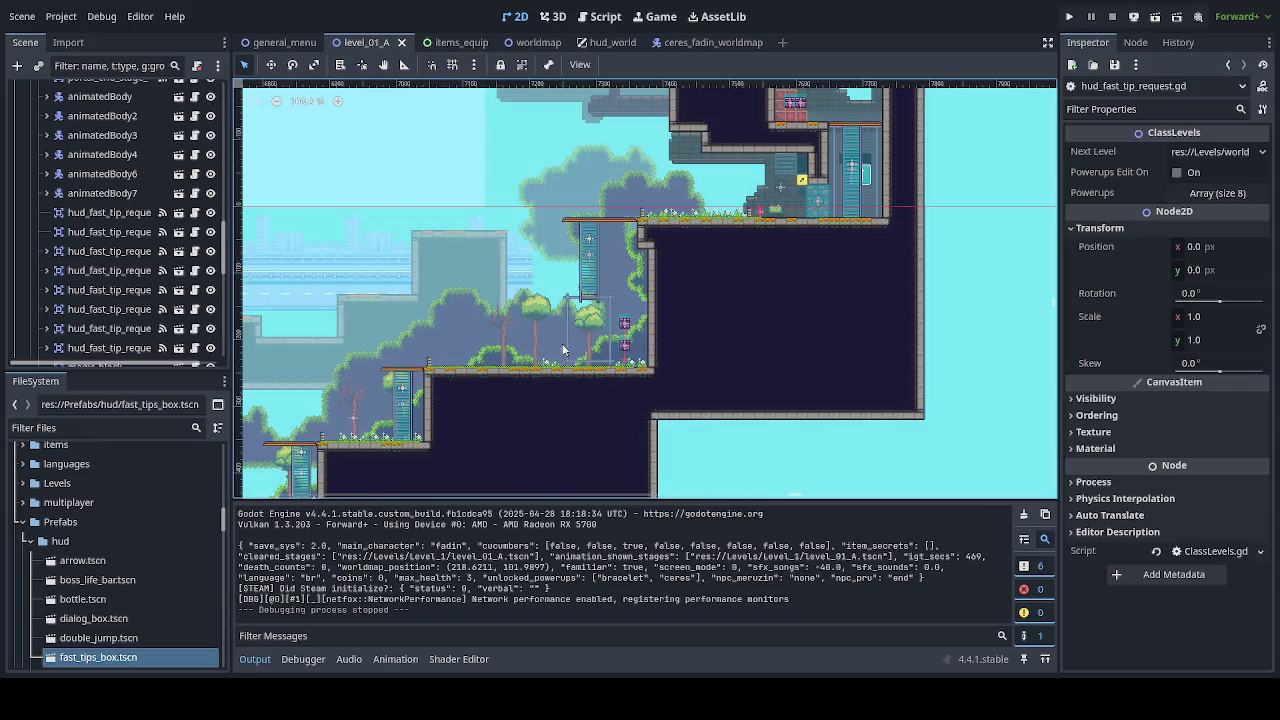
scroll(262, 163, up, 3)
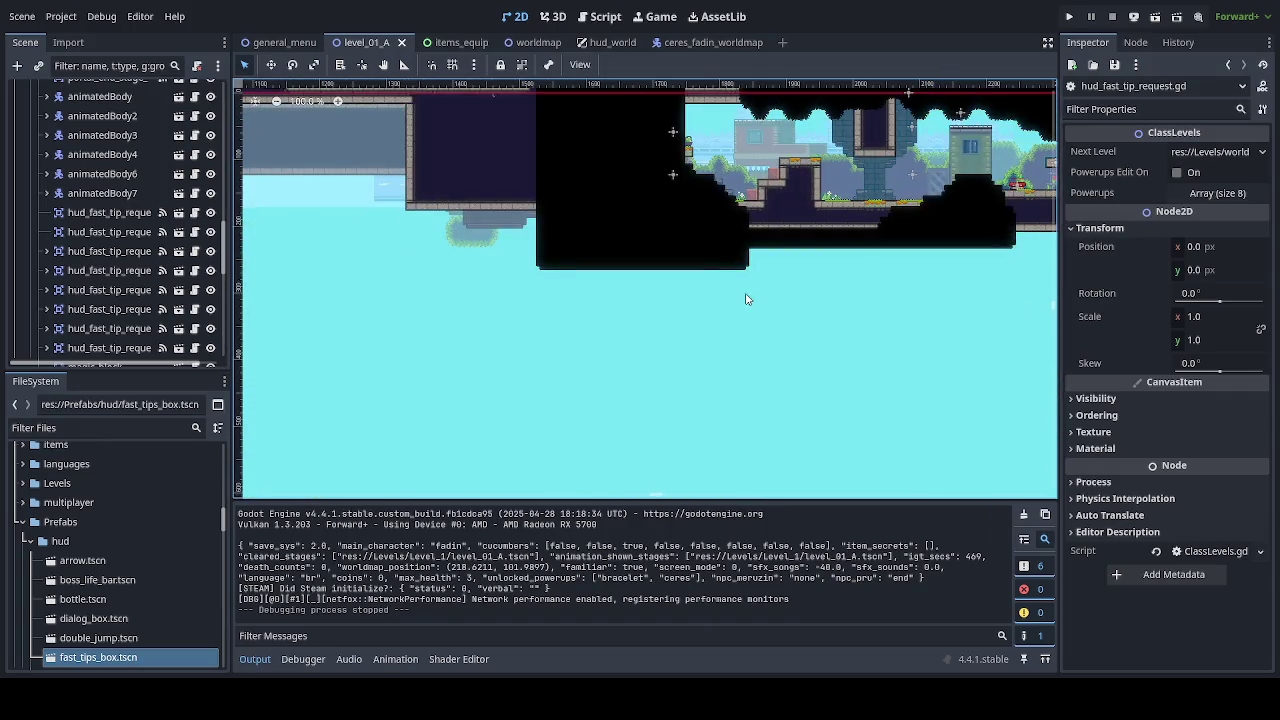
scroll(966, 333, up, 3)
scroll(966, 333, down, 5)
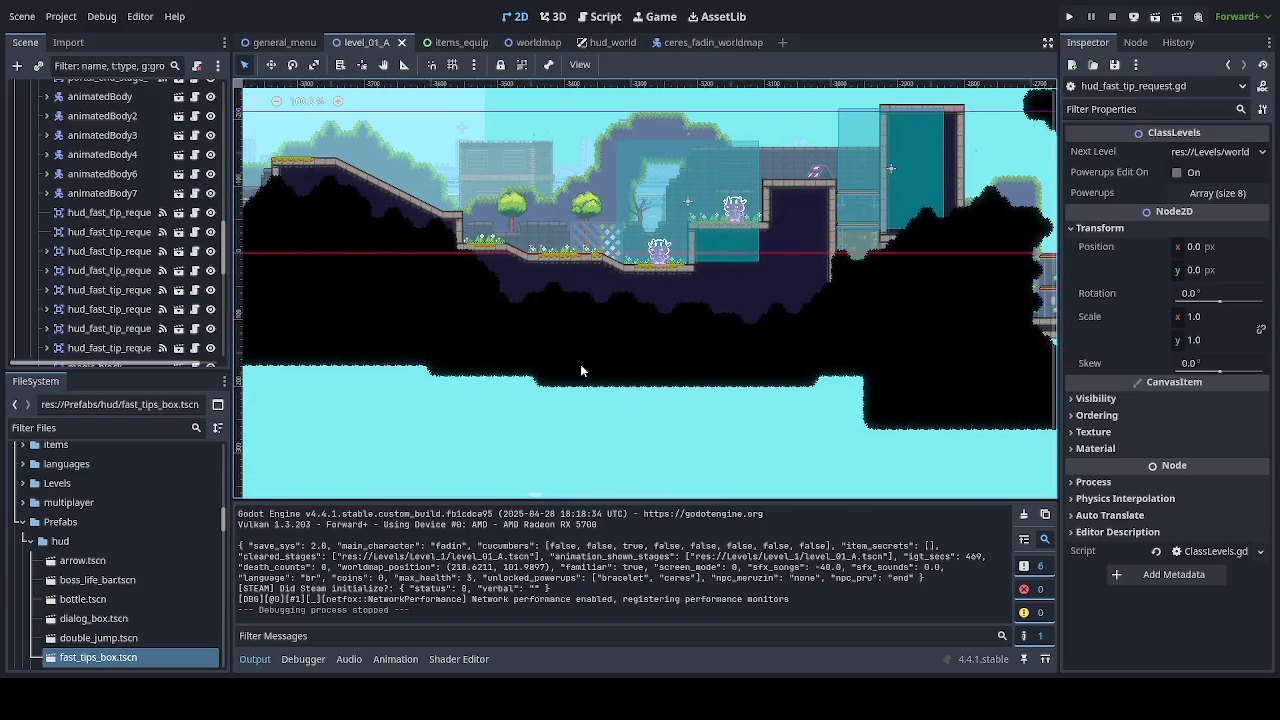
scroll(560, 400, up, 4)
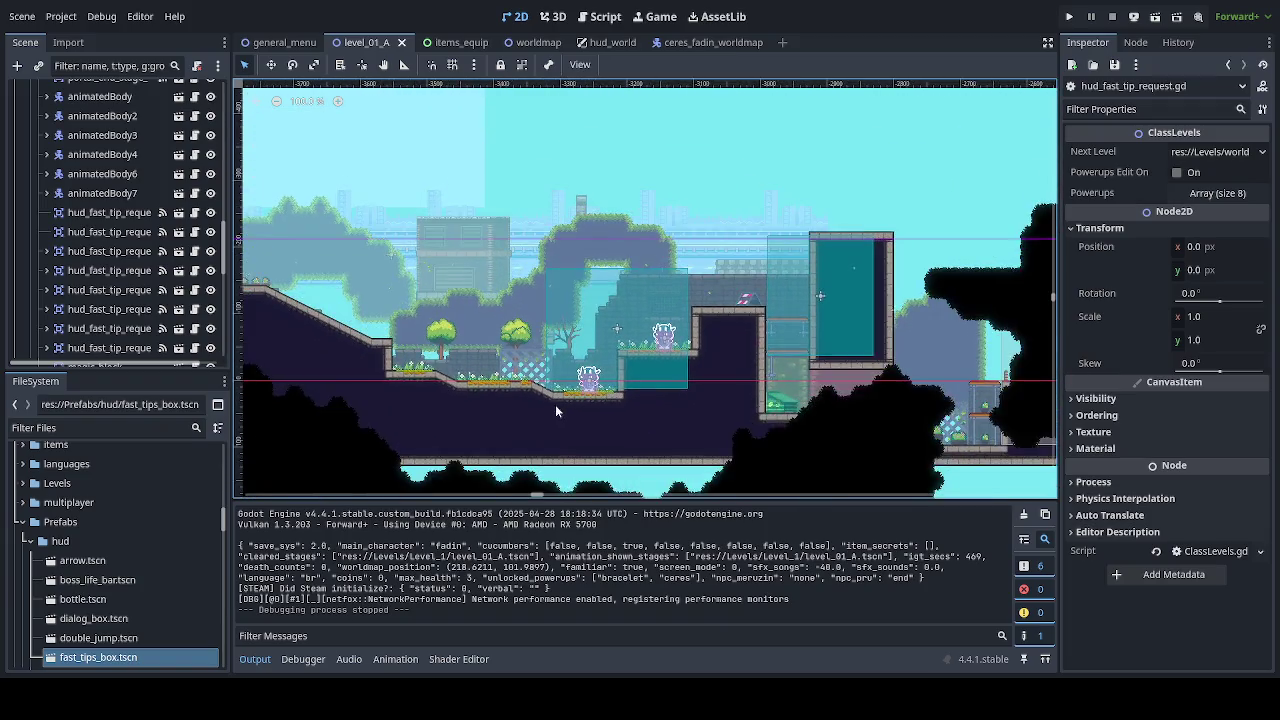
scroll(557, 392, right, 10)
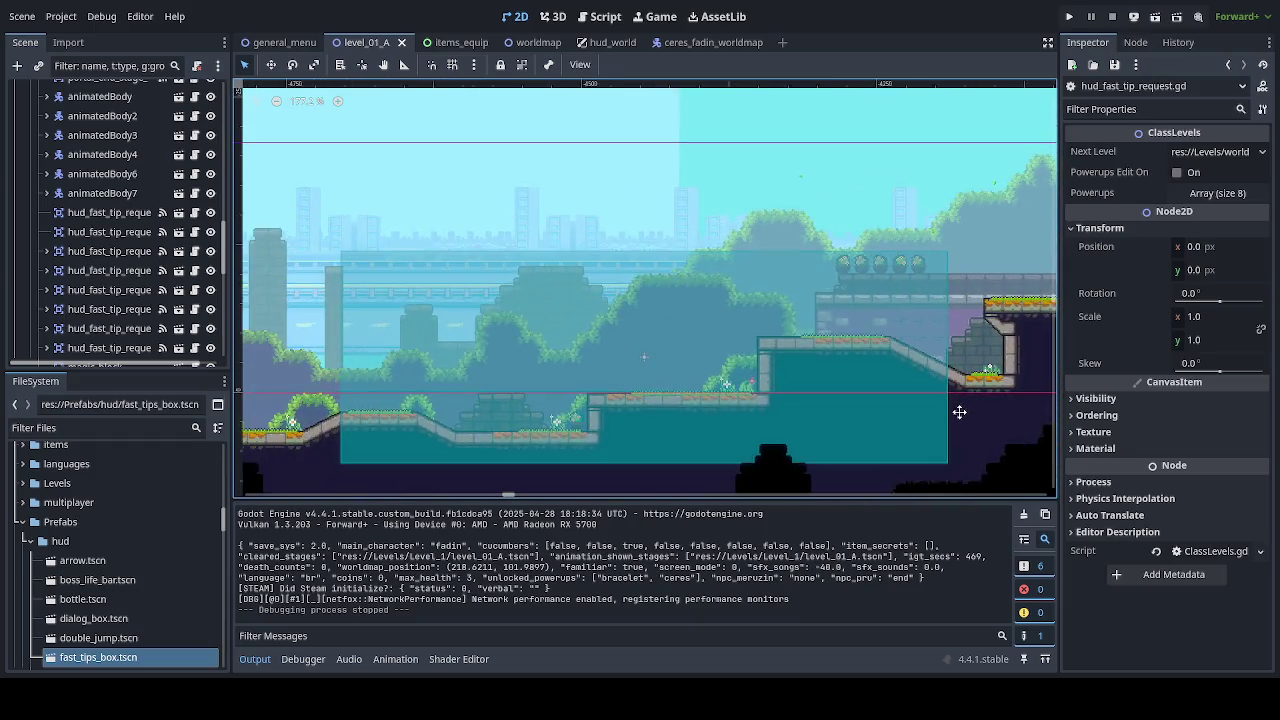
click(630, 409)
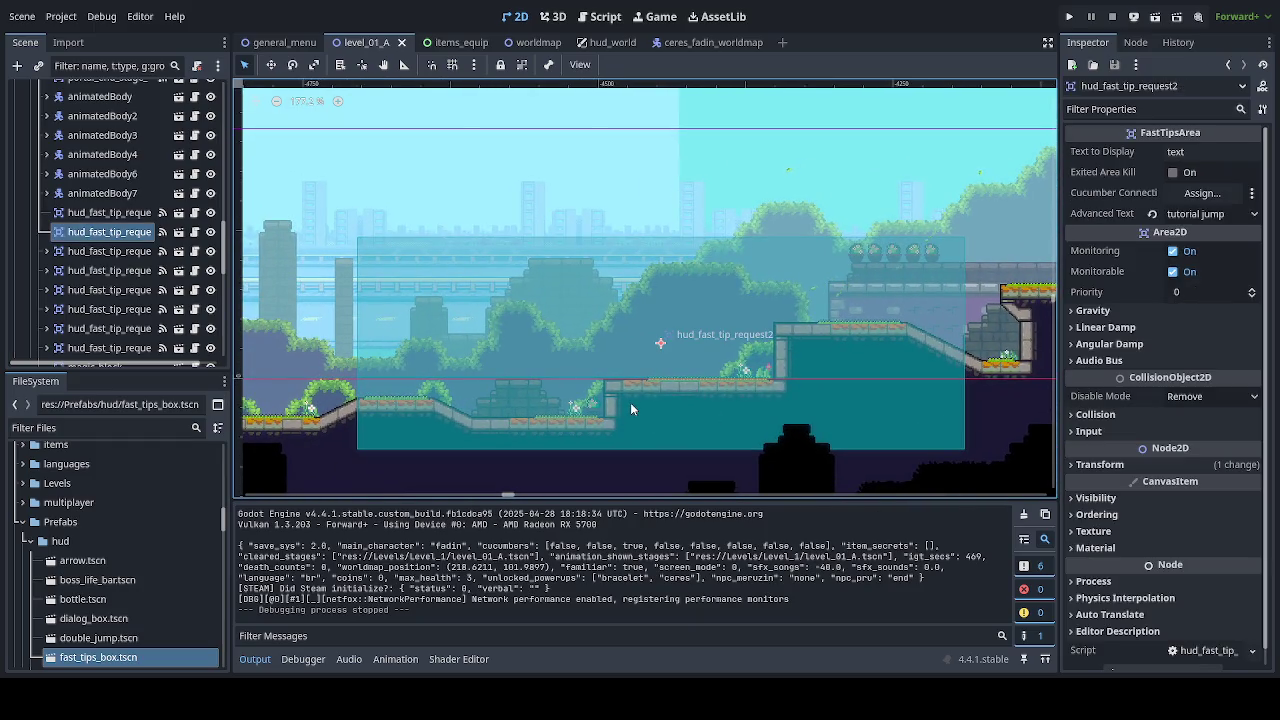
click(162, 231)
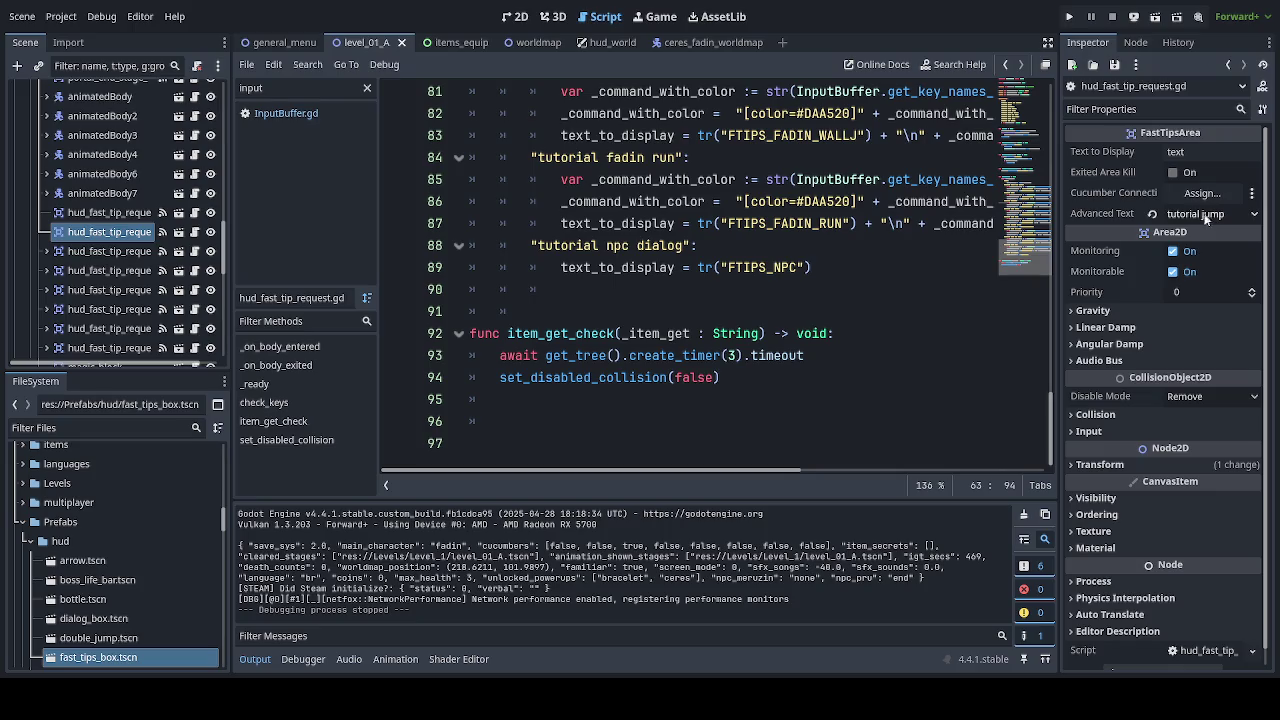
scroll(772, 322, up, 3)
scroll(772, 322, up, 6)
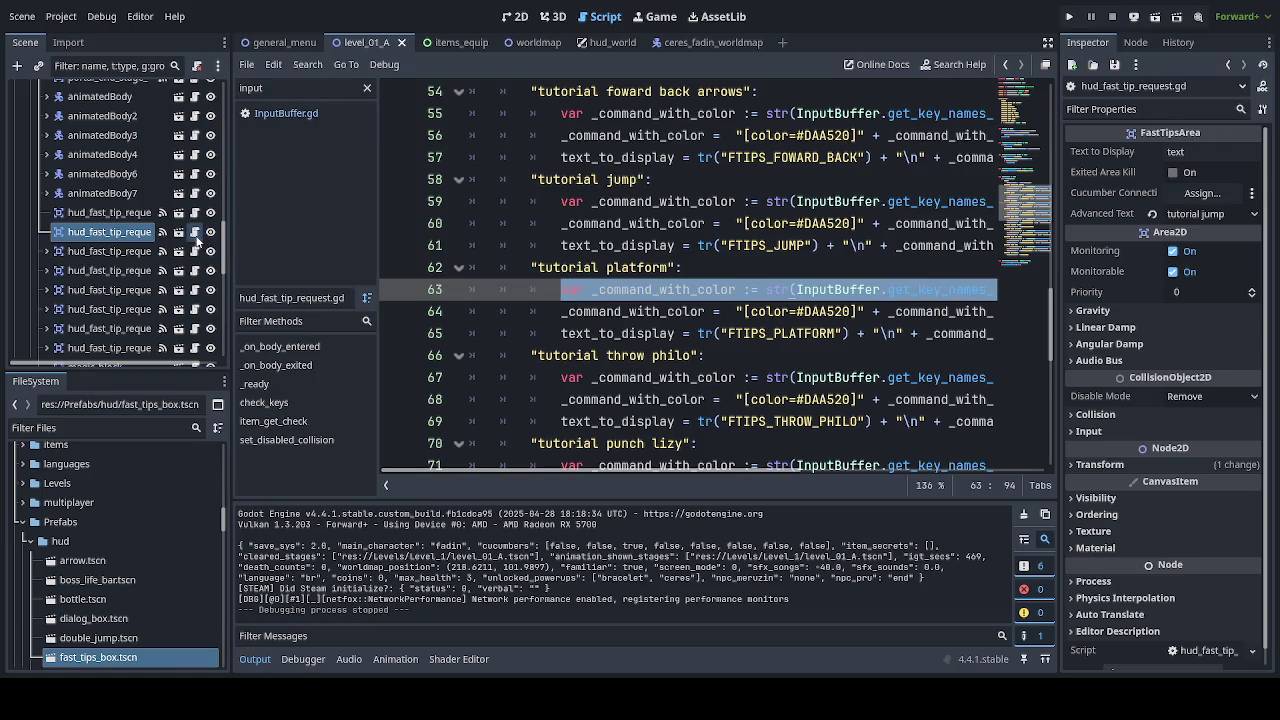
scroll(720, 358, up, 3)
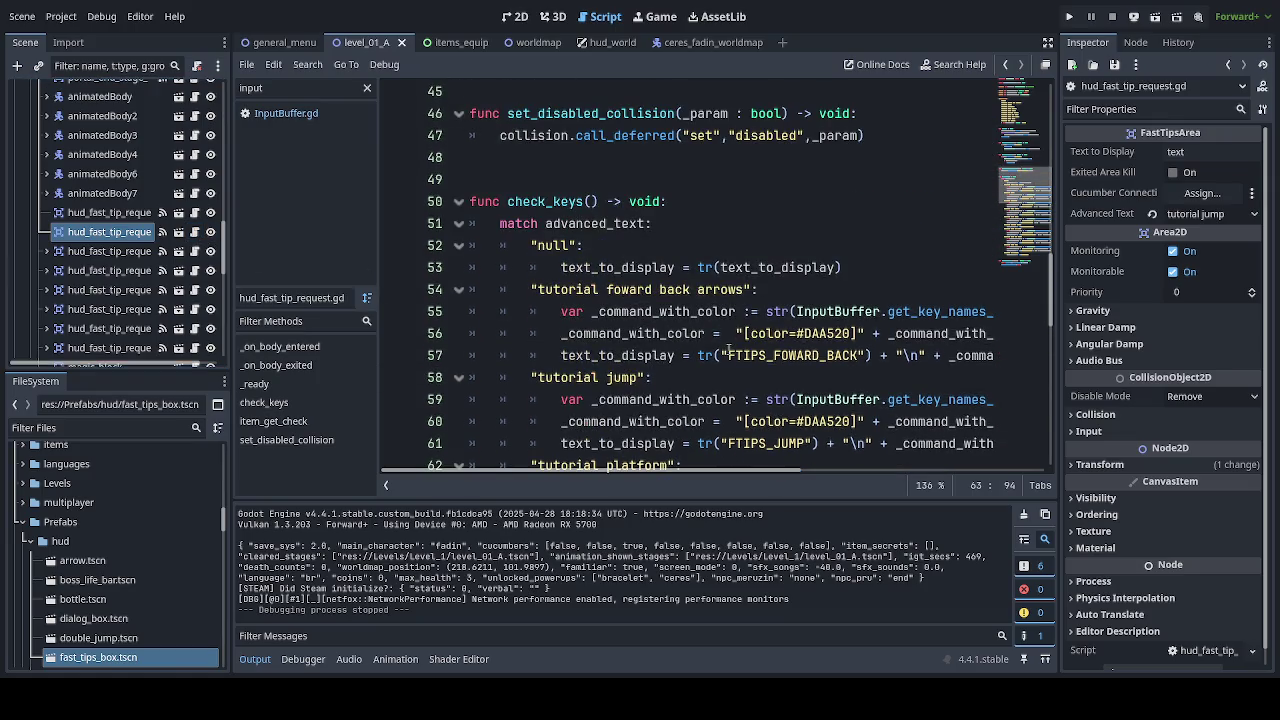
scroll(729, 350, down, 1)
scroll(729, 350, down, 1)
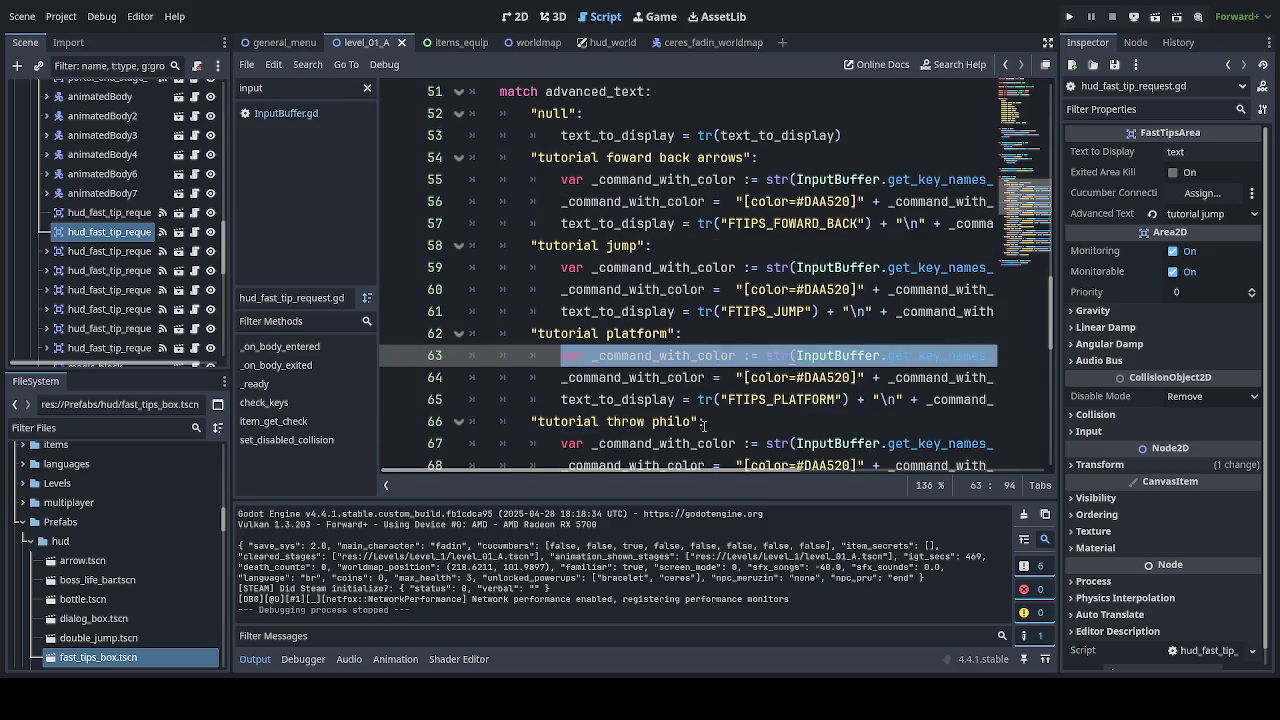
mouse_move(706, 468)
mouse_down()
mouse_move(803, 471)
mouse_move(742, 468)
mouse_up()
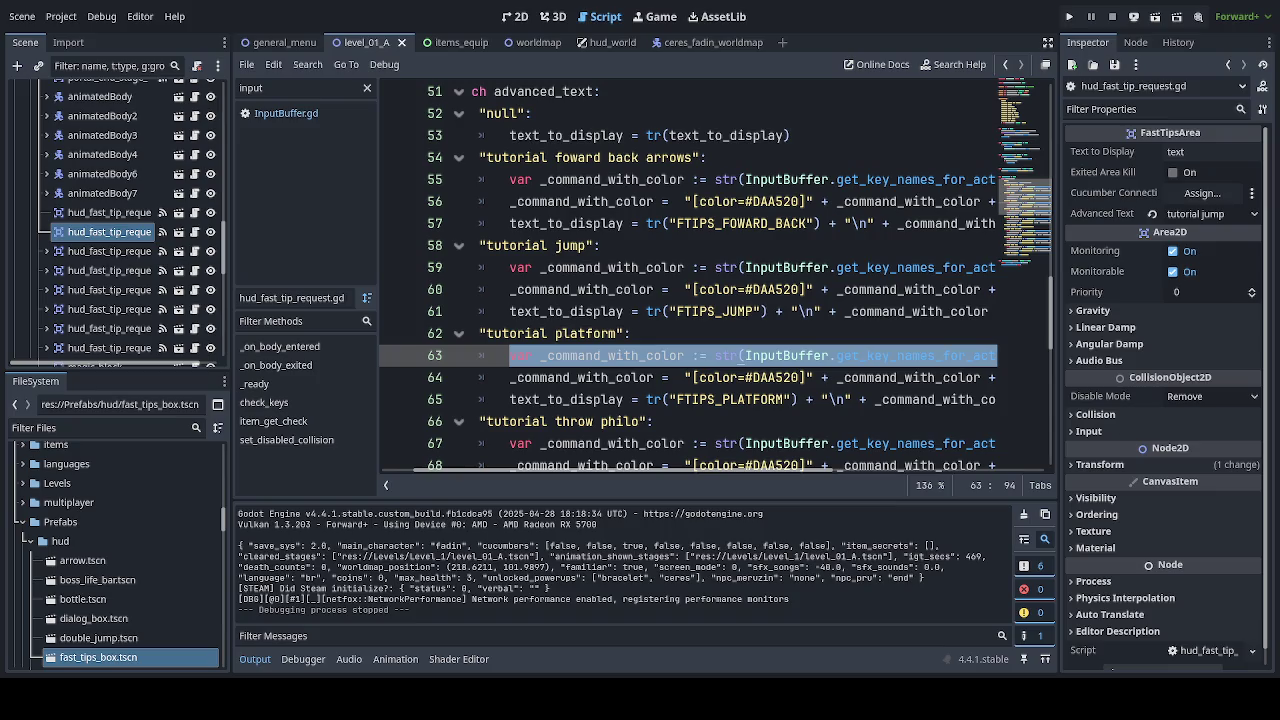
key(alt+Tab)
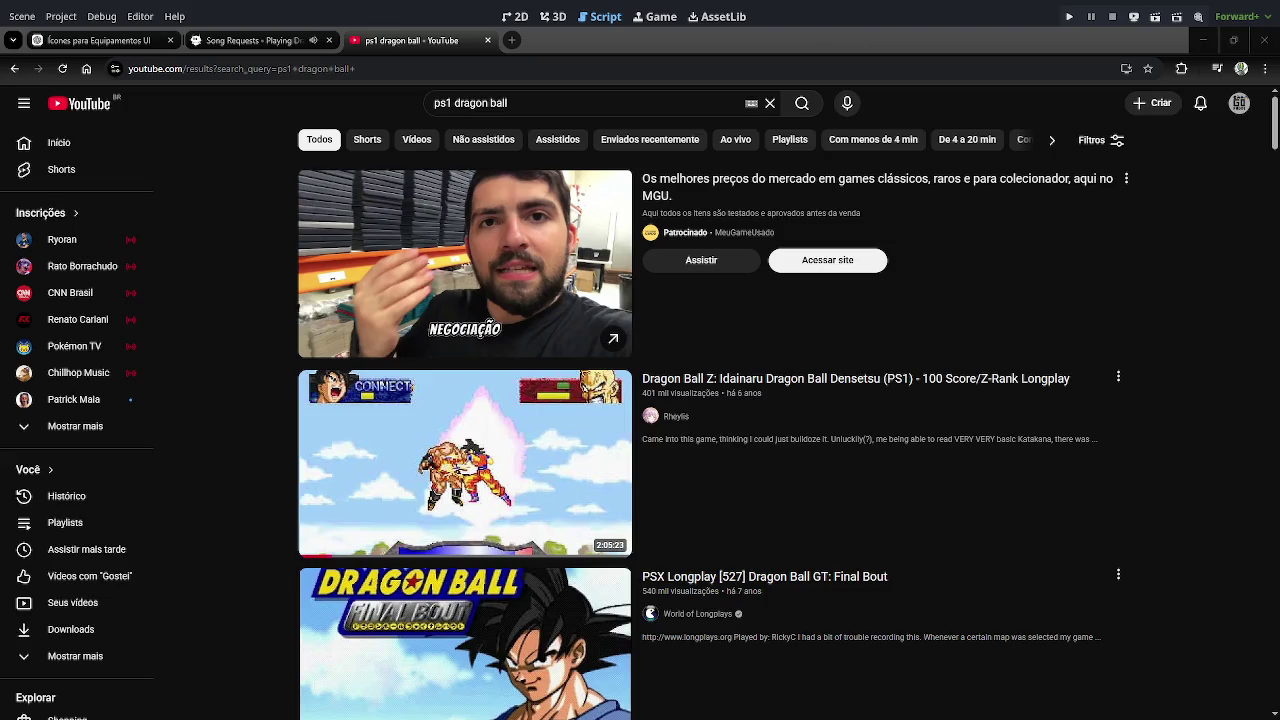
Play the Idainaru Dragon Ball longplay, close the Ícones para Equipamentos UI tab, then open the Final Bout short.
click(502, 487)
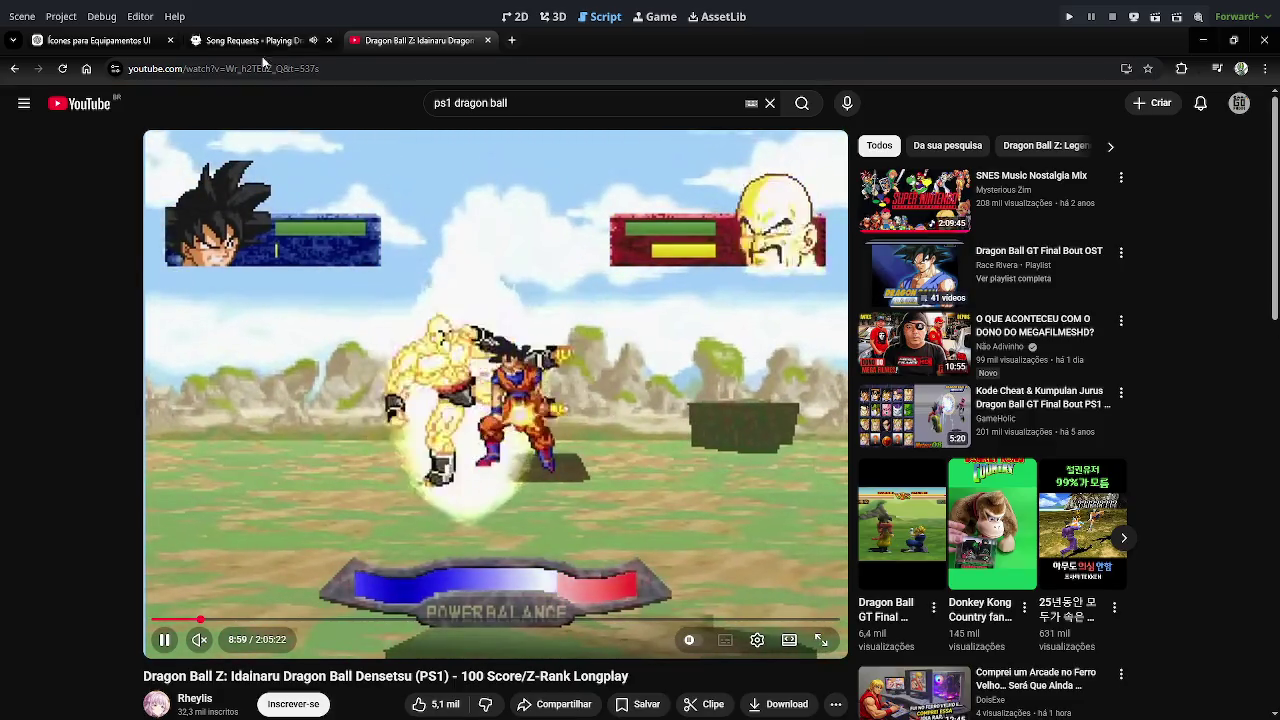
click(170, 40)
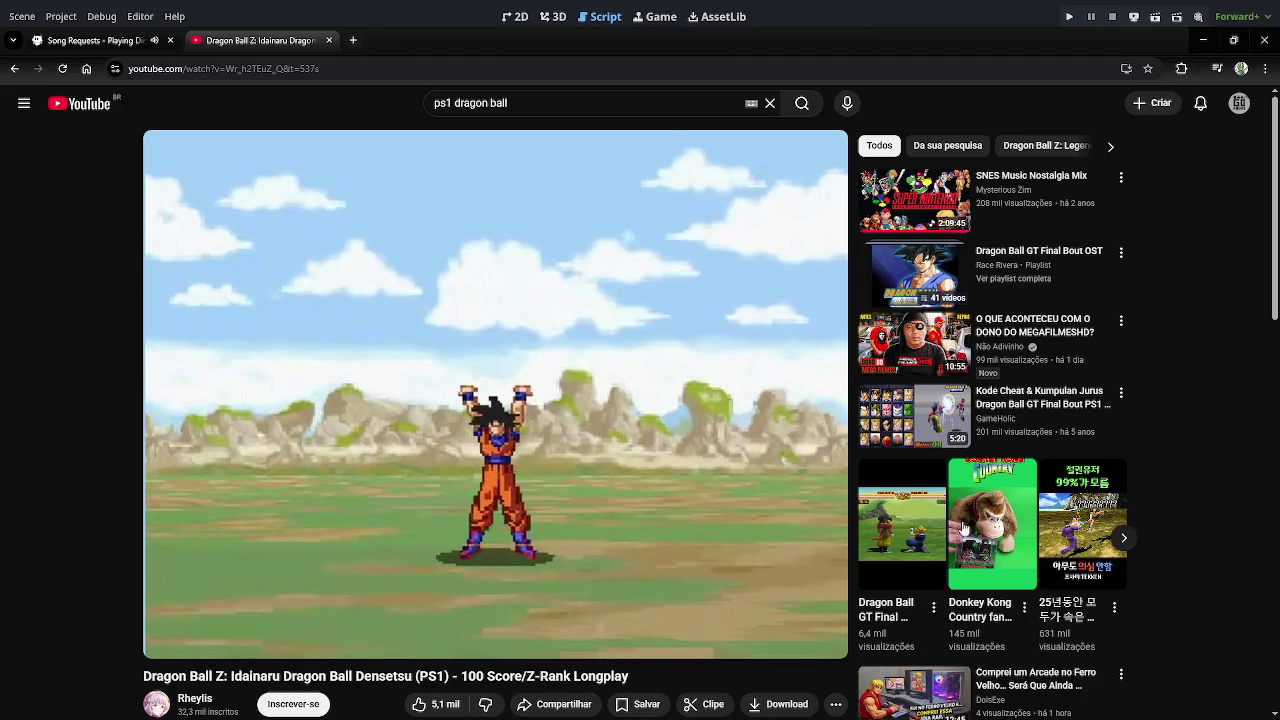
click(1050, 577)
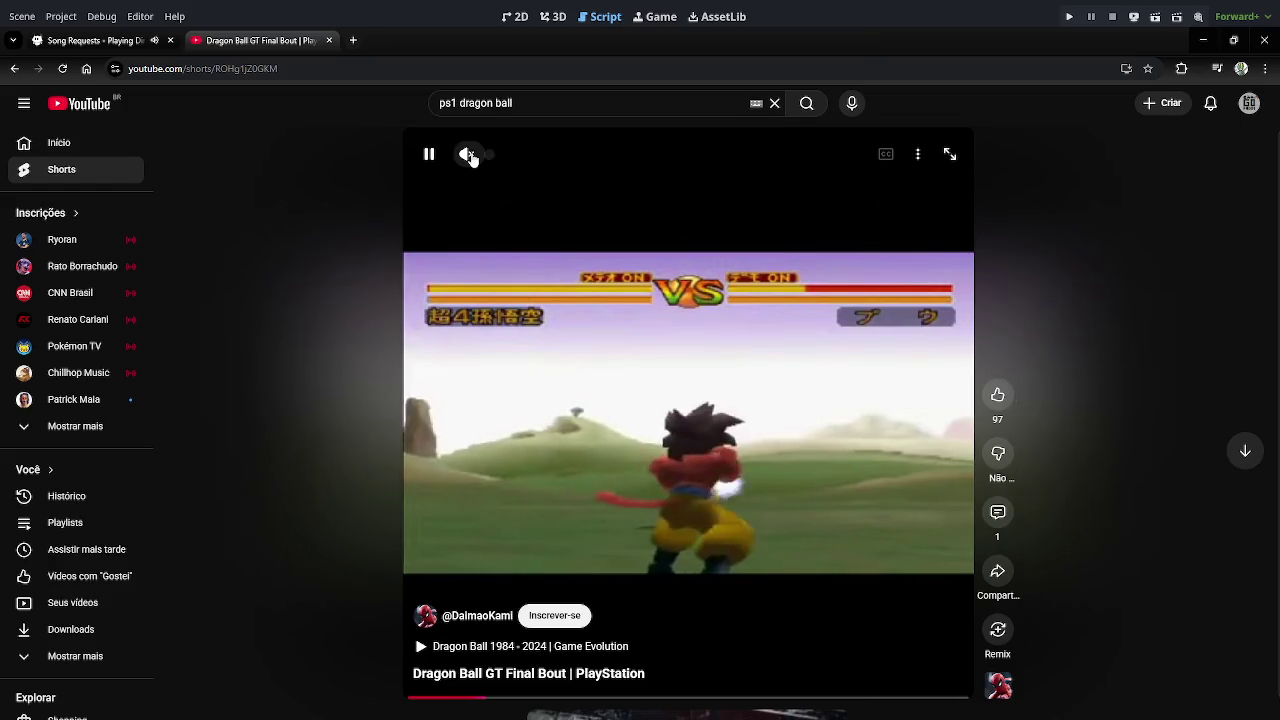
Unmute the Dragon Ball GT Final Bout short, then pause it after watching.
click(467, 153)
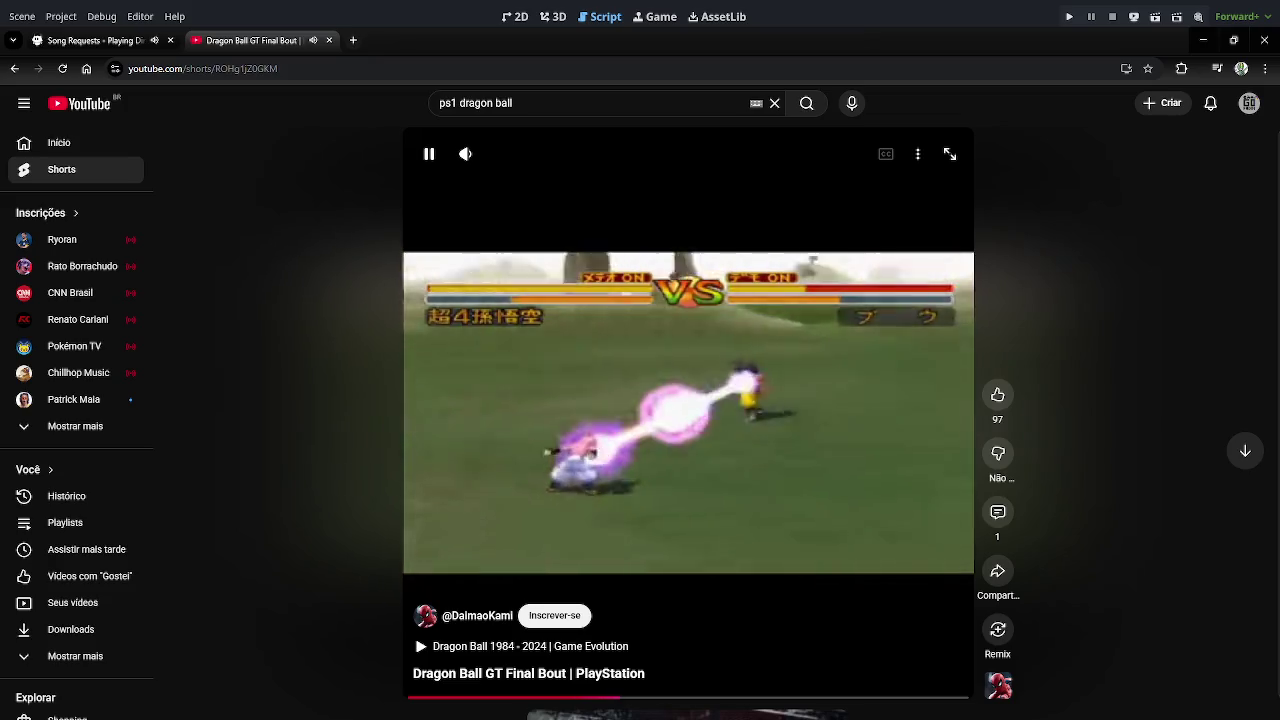
click(673, 440)
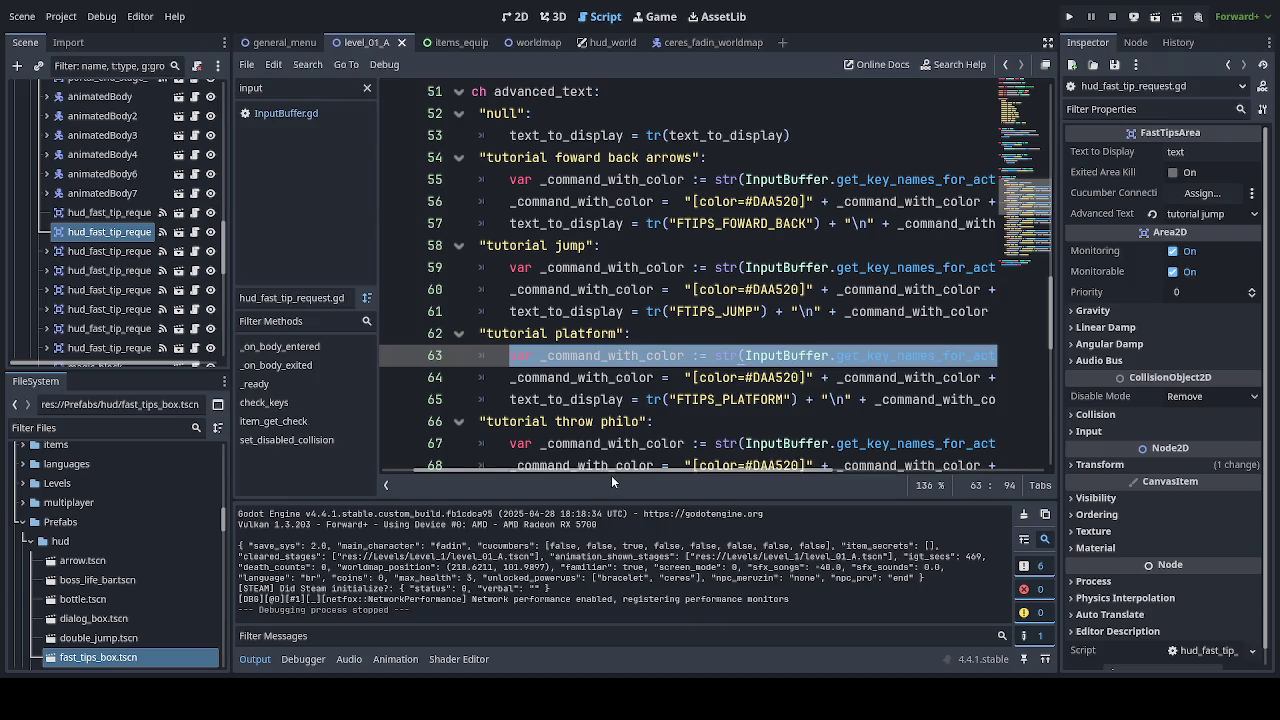
Show hud_world in the 2D workspace, select the input_to_change label and zoom in on it.
mouse_move(619, 473)
mouse_down()
mouse_move(758, 469)
mouse_move(504, 470)
mouse_up()
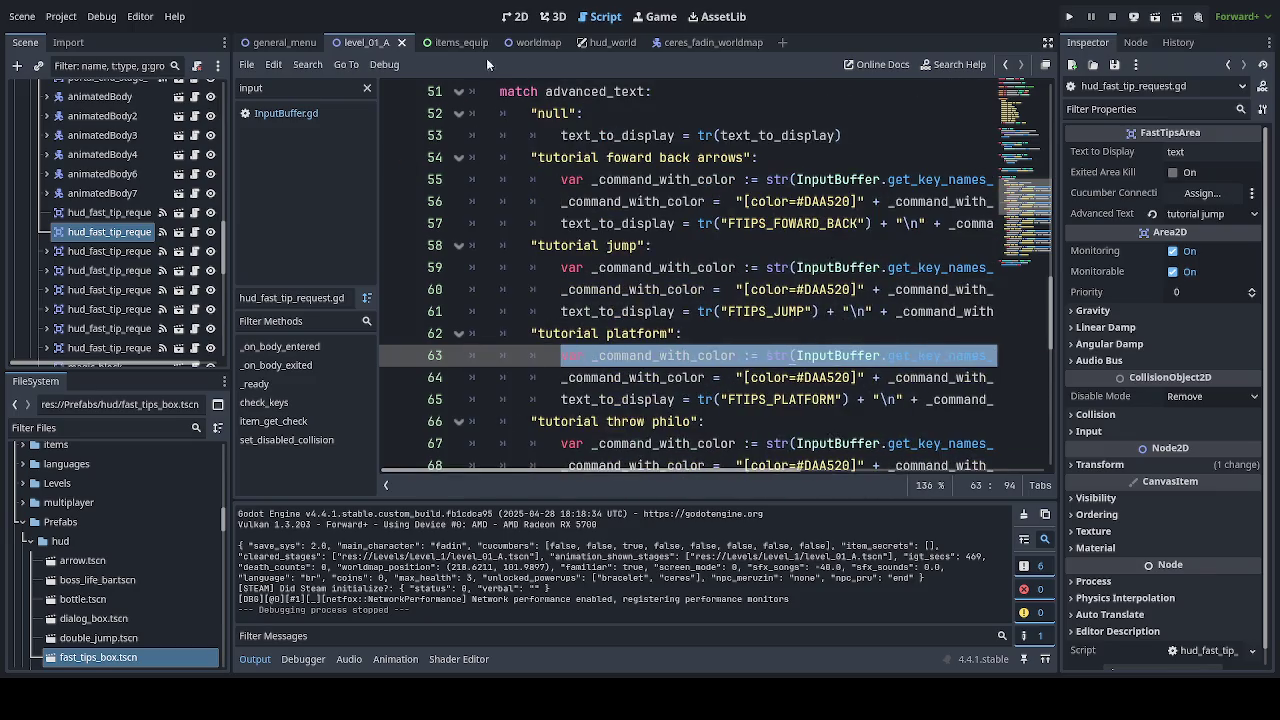
click(592, 45)
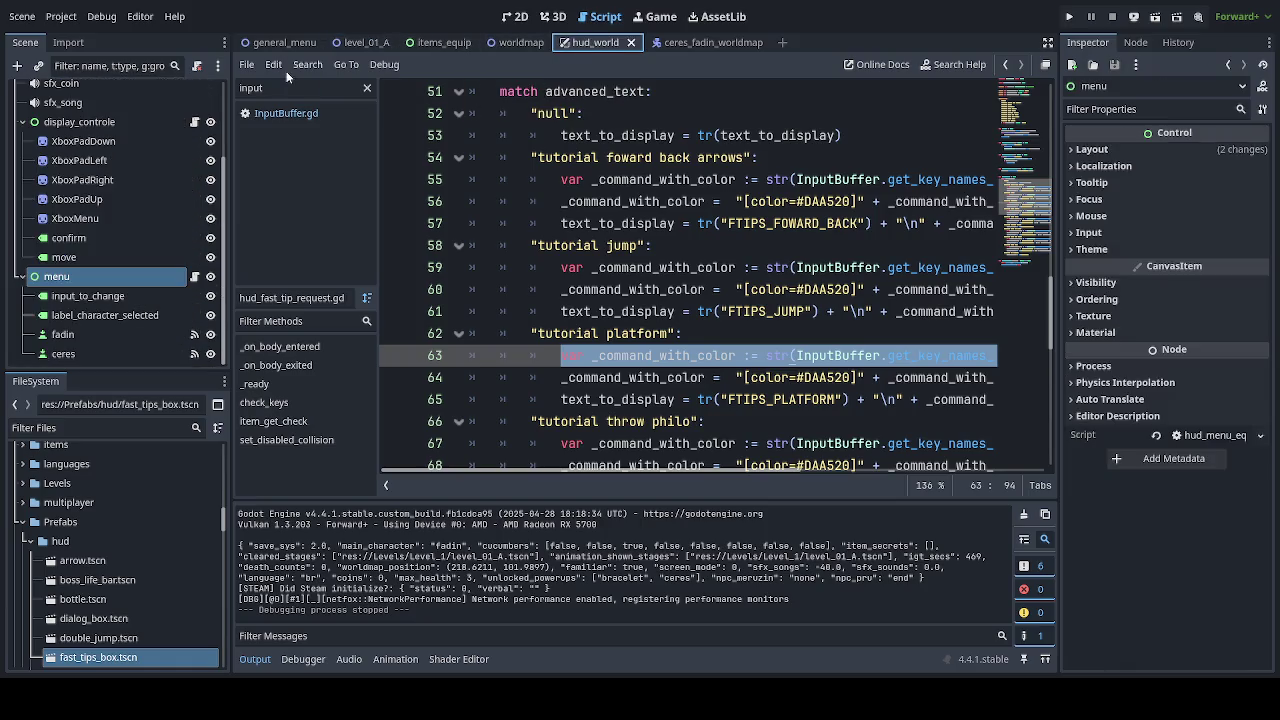
click(195, 278)
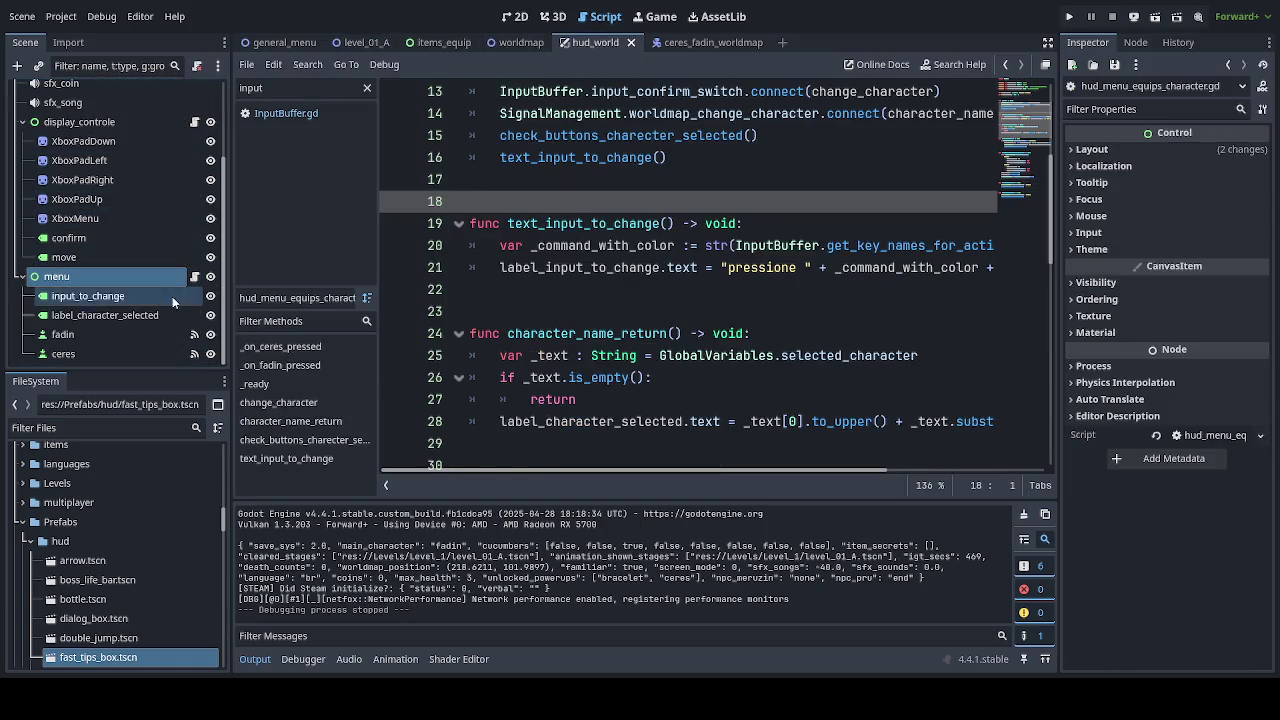
click(100, 315)
click(521, 17)
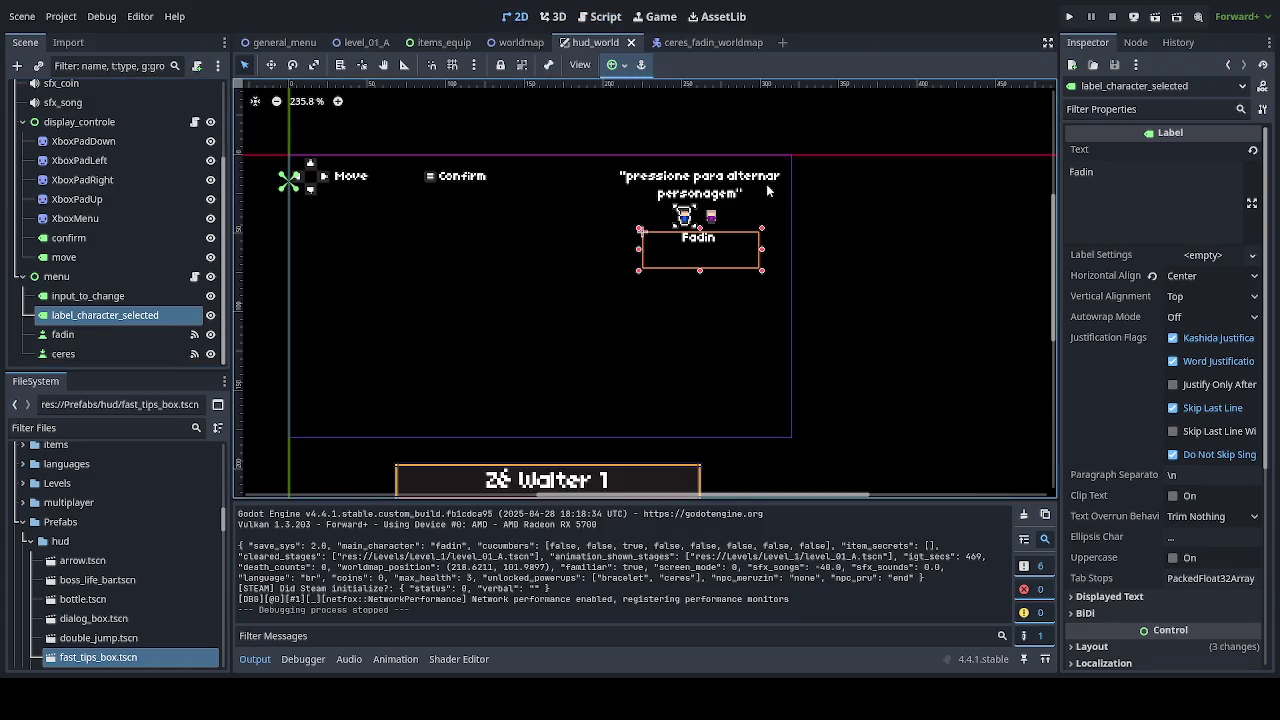
click(711, 190)
scroll(711, 190, up, 8)
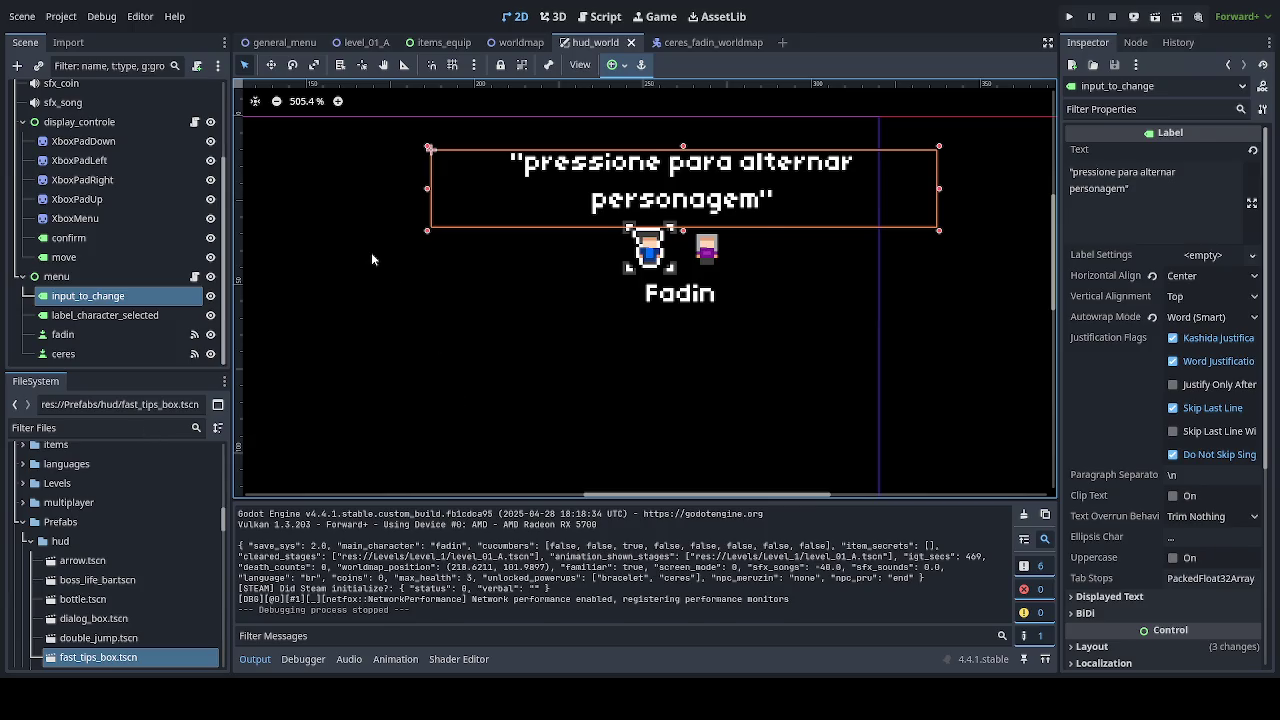
Convert input_to_change into a RichTextLabel and set its Tab Size to 12.
key(ctrl+z)
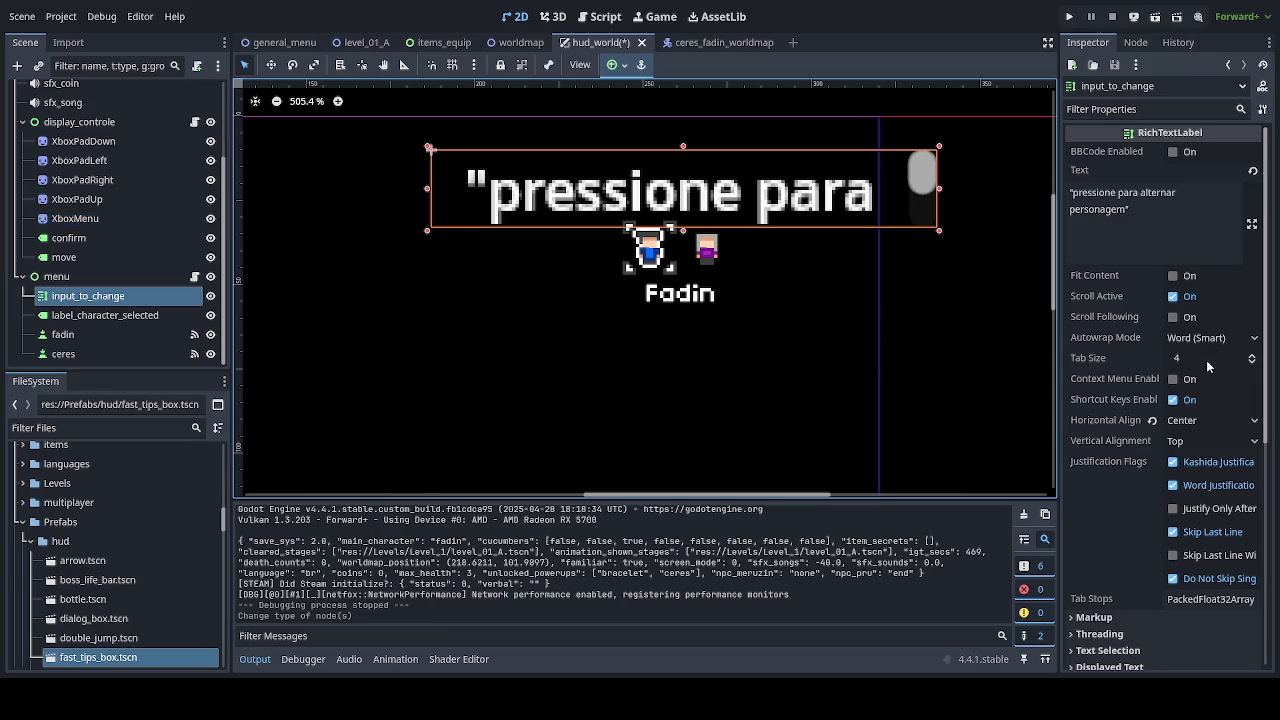
click(1253, 355)
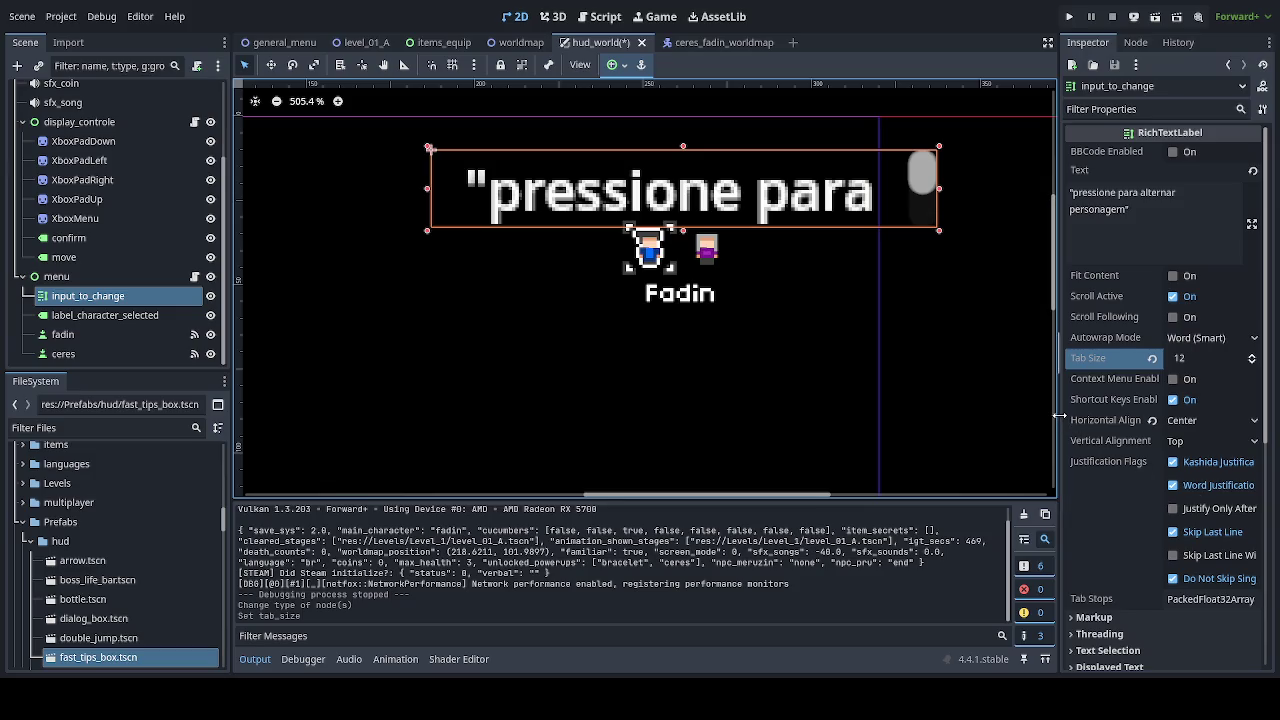
drag(1060, 416, 978, 411)
scroll(1077, 513, down, 3)
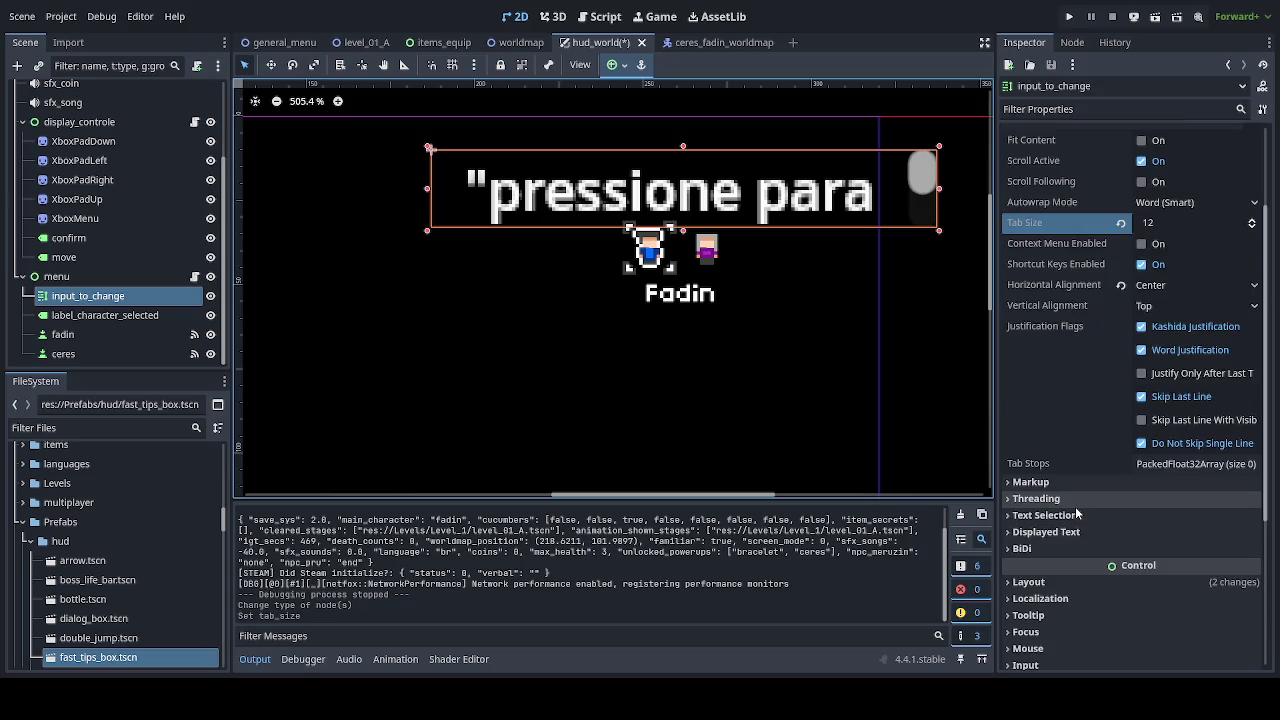
Expand Theme Overrides and its Fonts slots on the input_to_change label in the Inspector.
click(1185, 288)
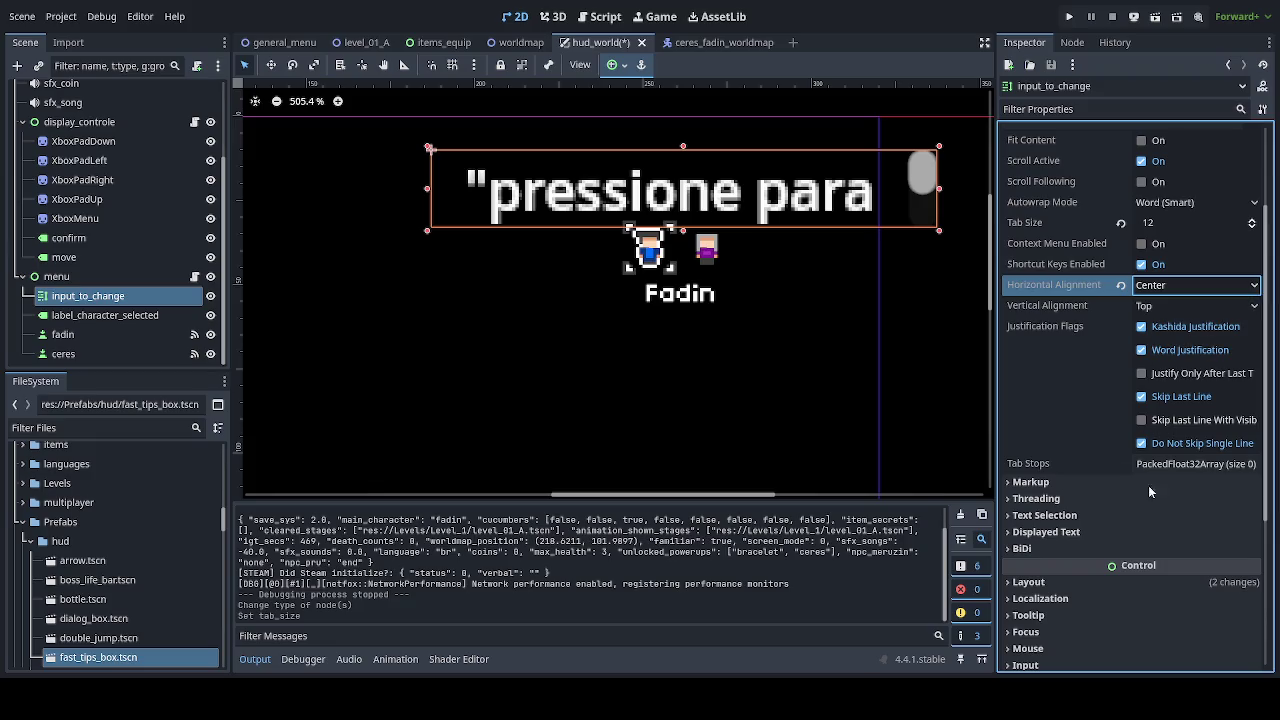
scroll(1118, 498, down, 3)
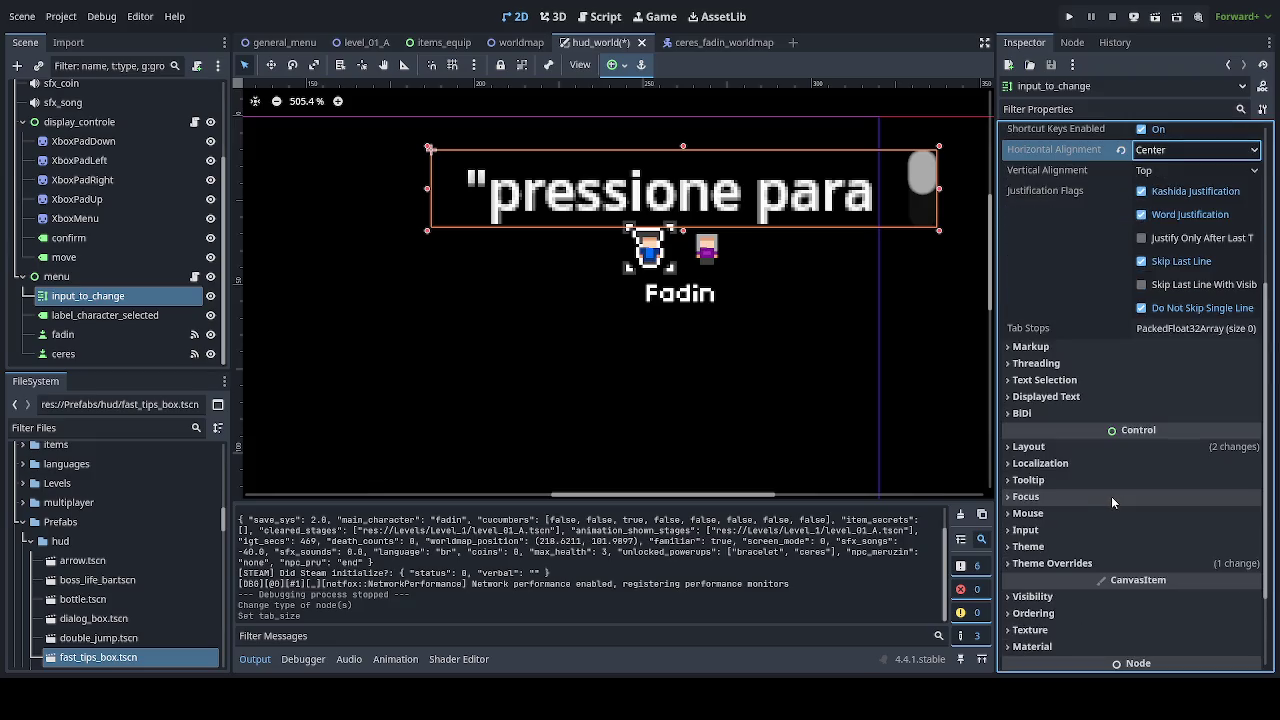
scroll(1118, 500, down, 2)
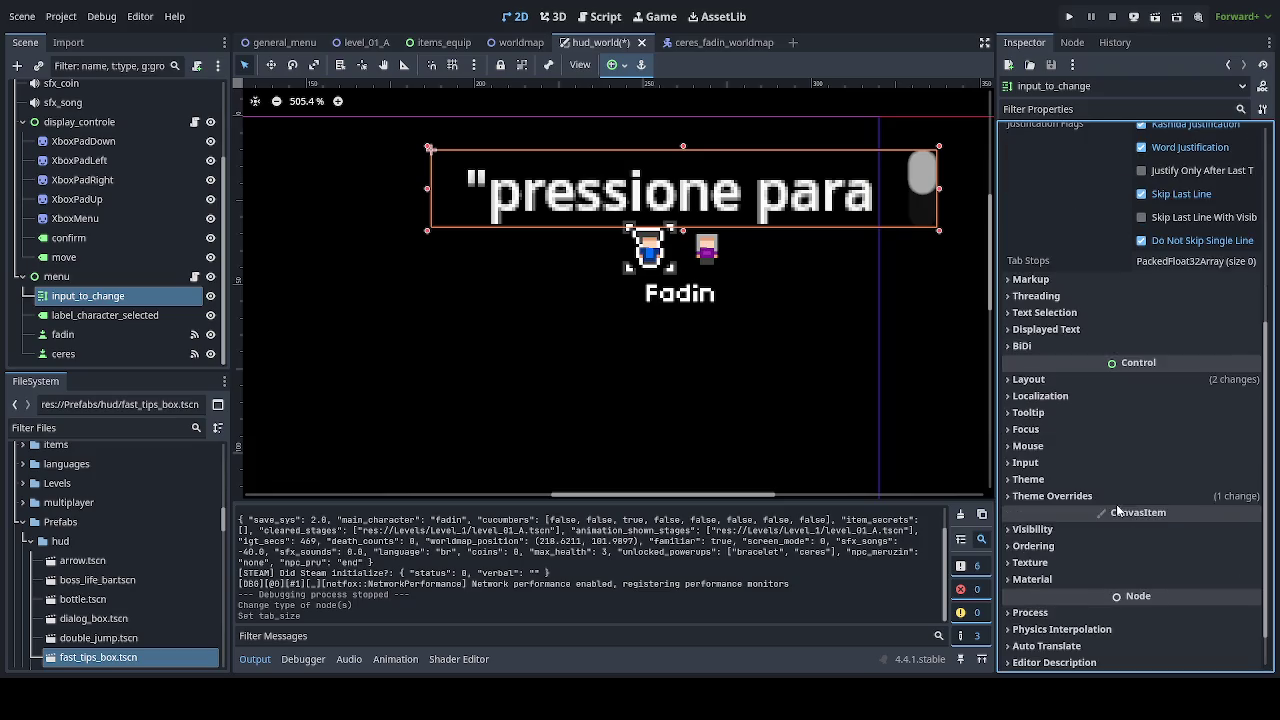
click(1084, 498)
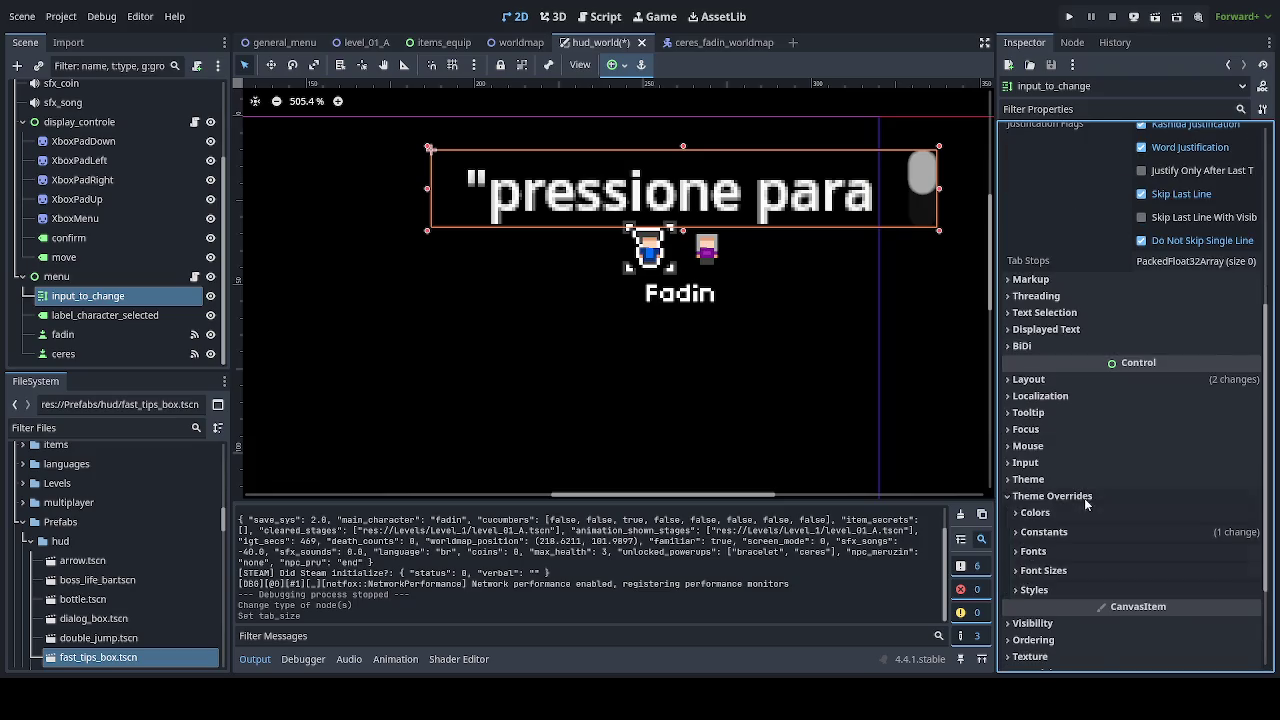
click(1068, 552)
scroll(1100, 569, down, 5)
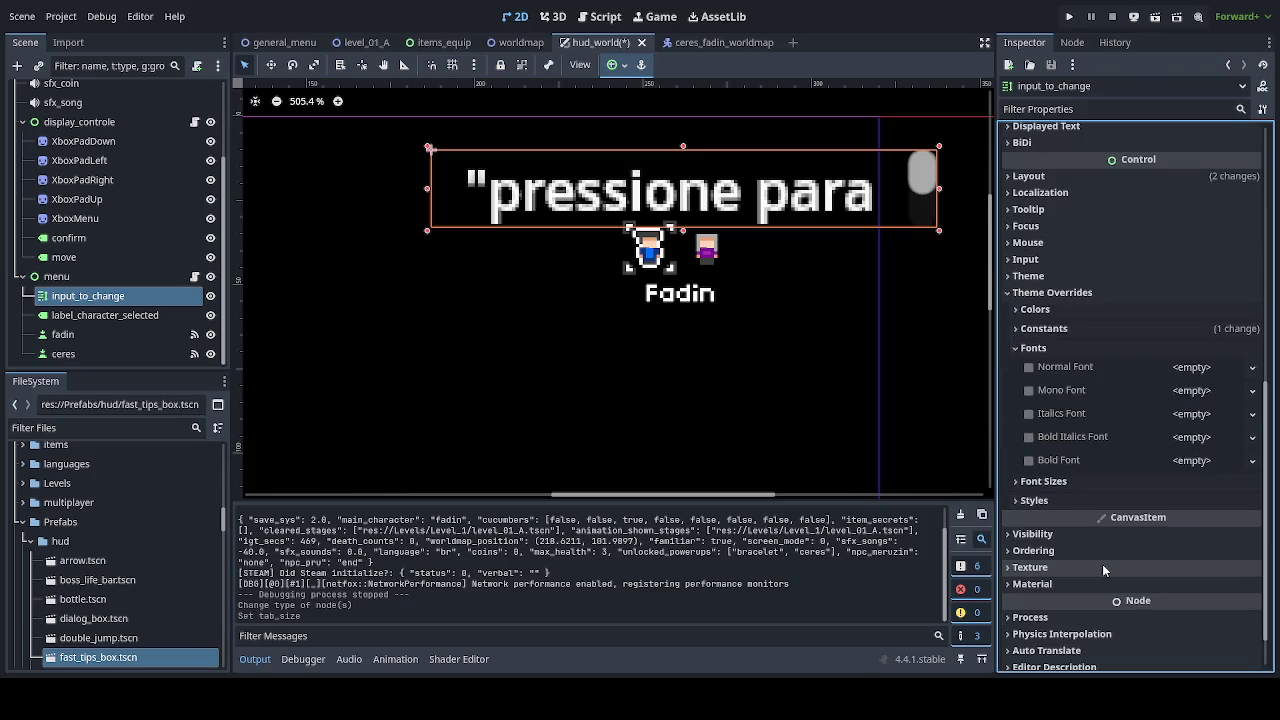
Drag 04b03EDITED2.ttf from the resources folder into the label's Normal Font override.
click(24, 524)
click(24, 561)
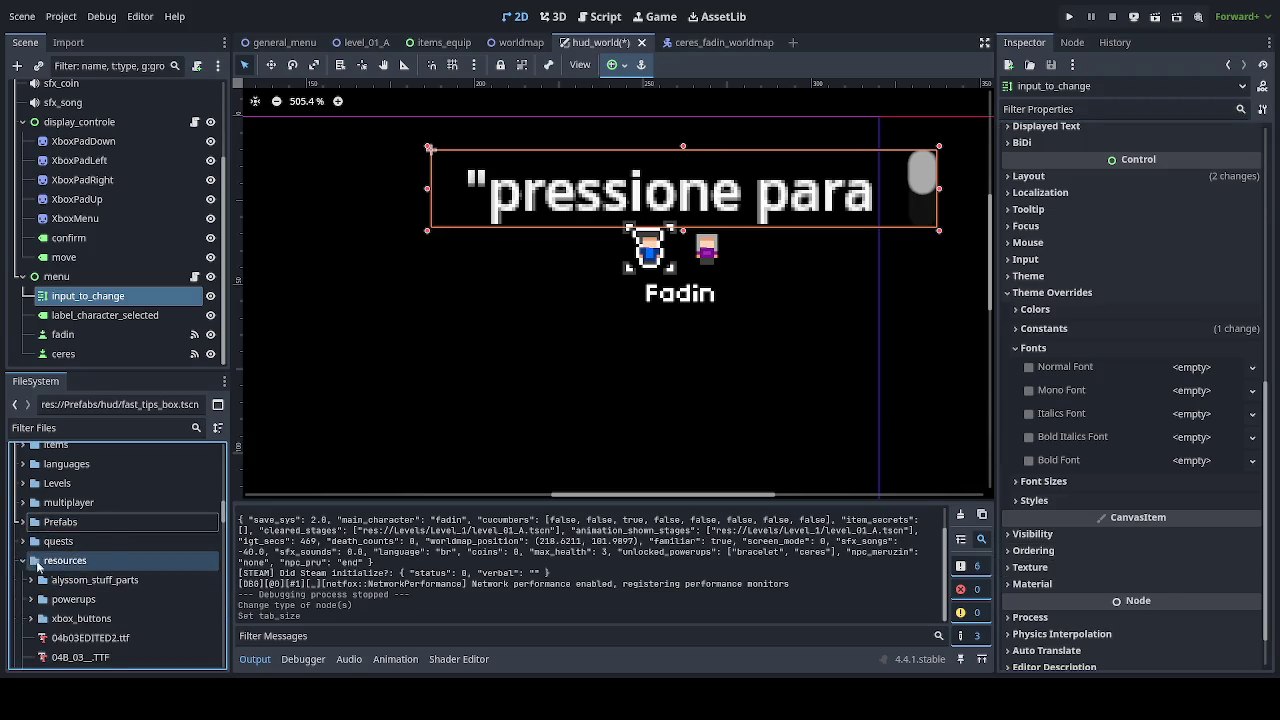
scroll(37, 567, down, 3)
mouse_move(90, 554)
mouse_down()
mouse_move(870, 530)
mouse_move(1135, 445)
mouse_move(1130, 430)
mouse_move(1176, 372)
mouse_up()
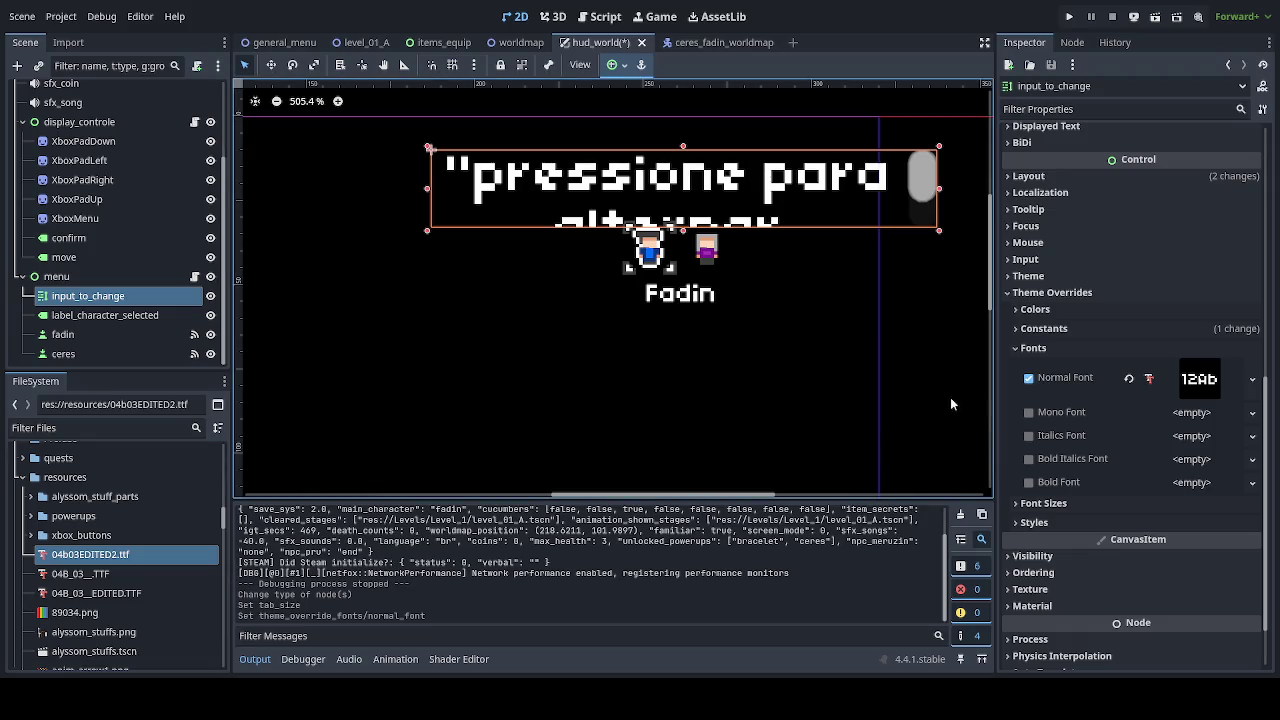
Review the constant overrides and the assigned 04b03EDITED2 normal font resource.
click(1032, 348)
click(1069, 387)
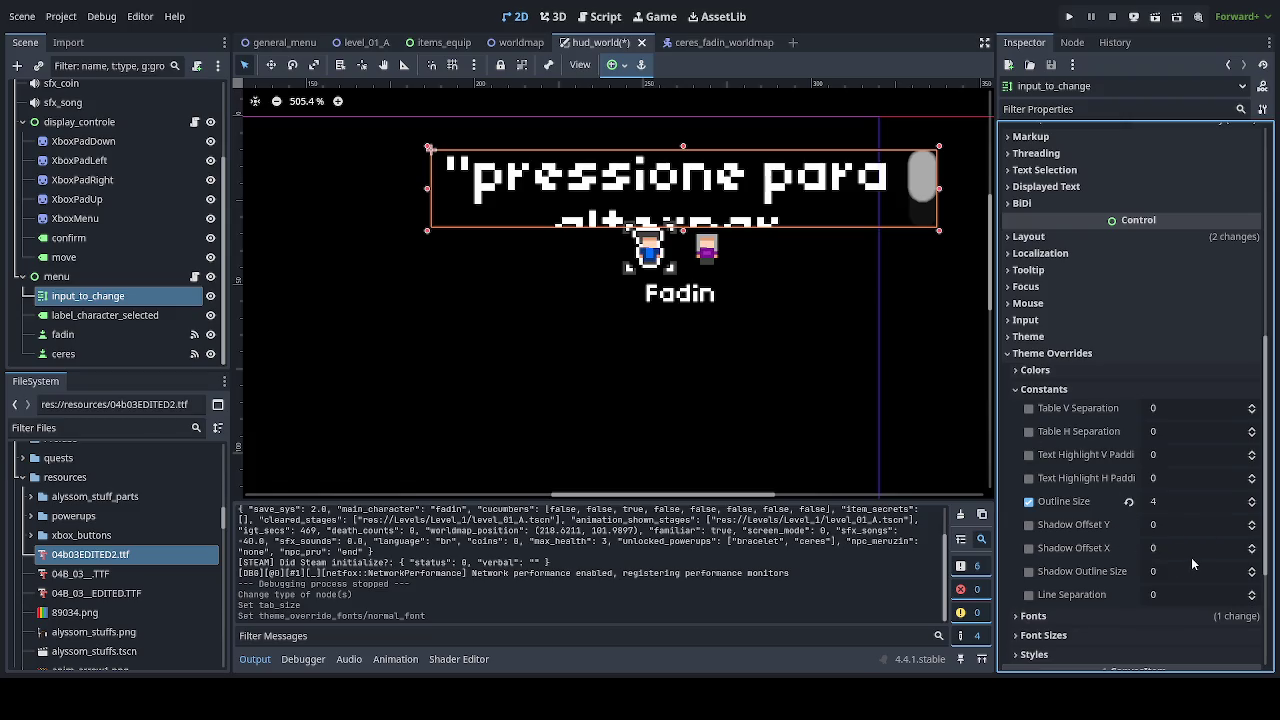
click(1090, 614)
scroll(1100, 612, down, 3)
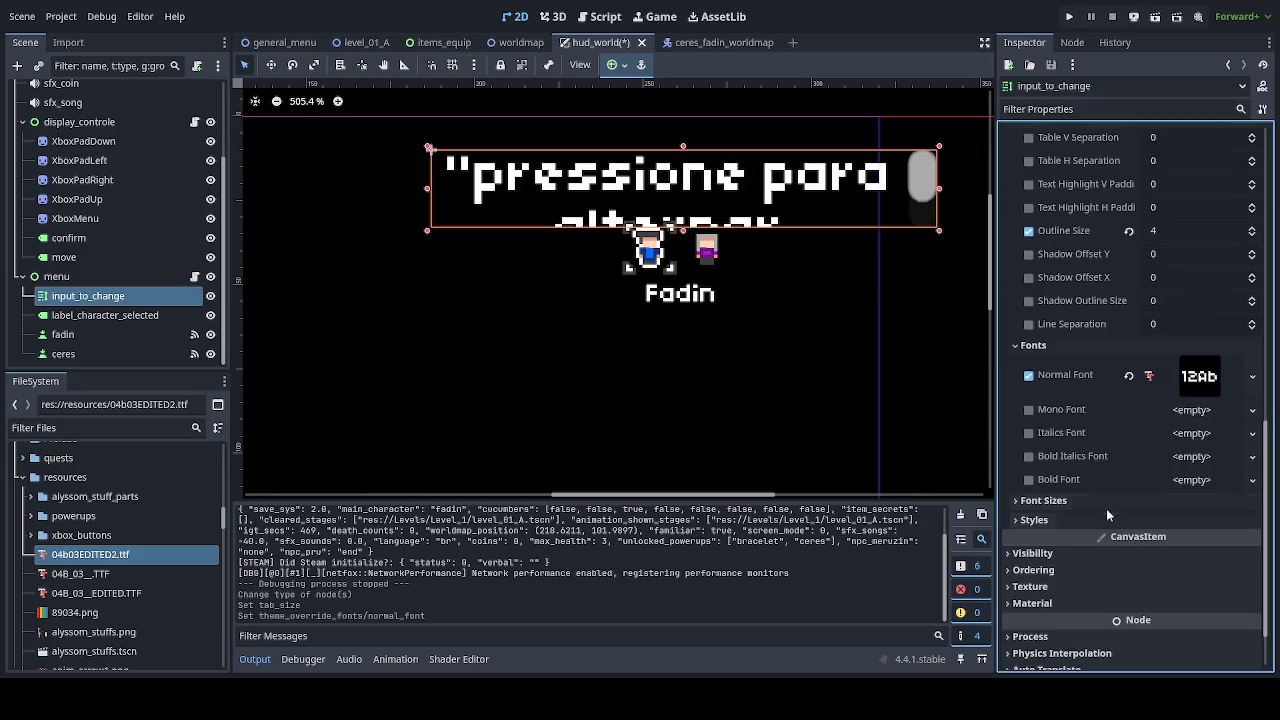
click(1207, 383)
click(1207, 383)
click(1207, 383)
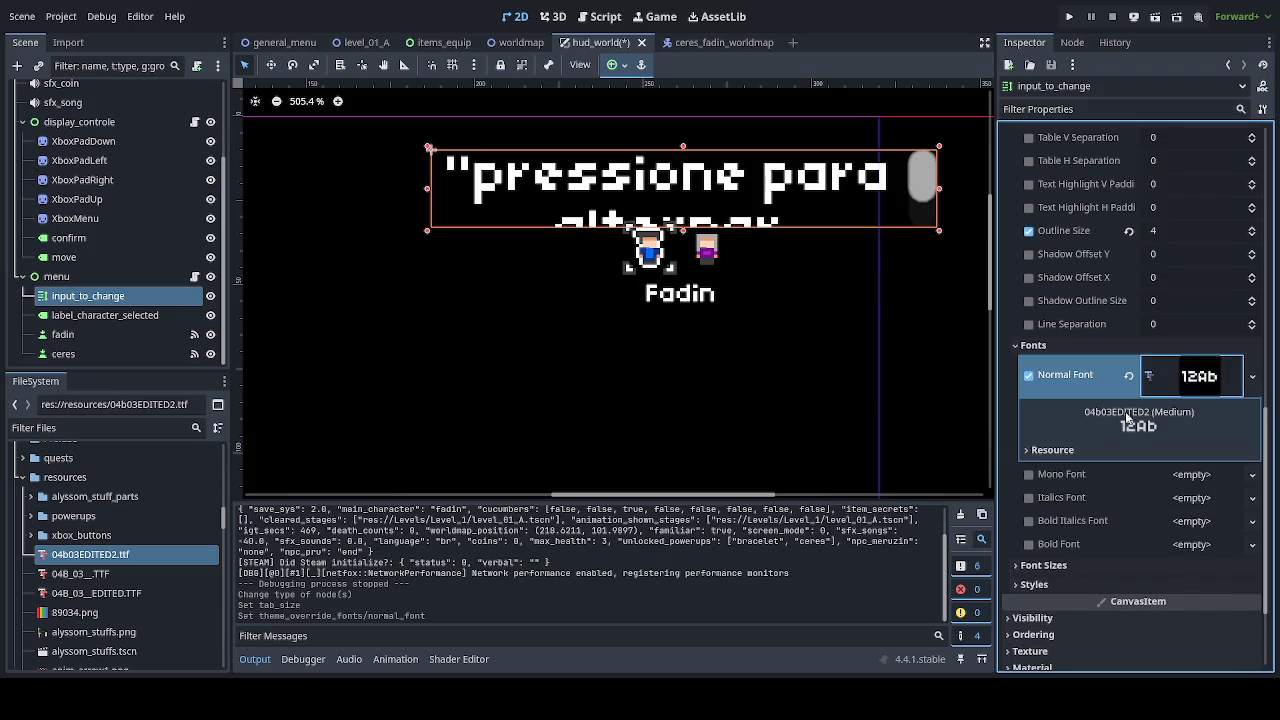
click(1069, 449)
click(1069, 449)
click(1220, 378)
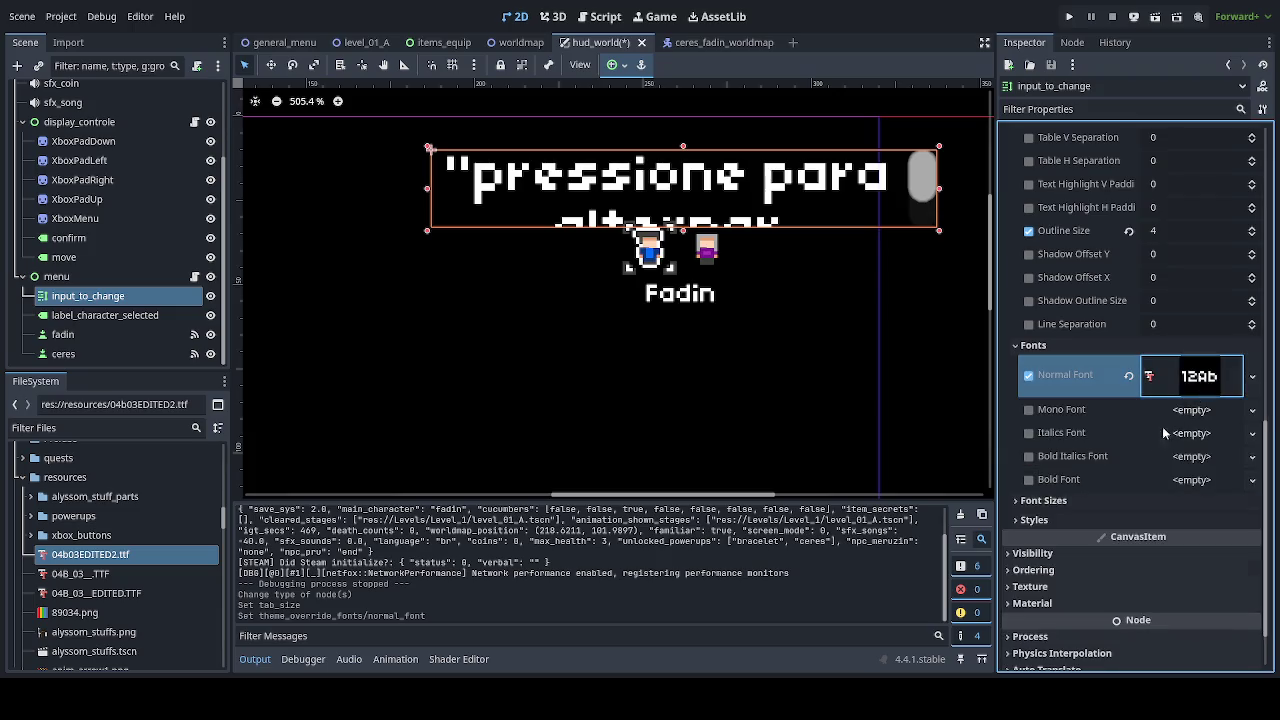
Expand Font Sizes and raise the Normal Font Size to 8 px.
click(1082, 501)
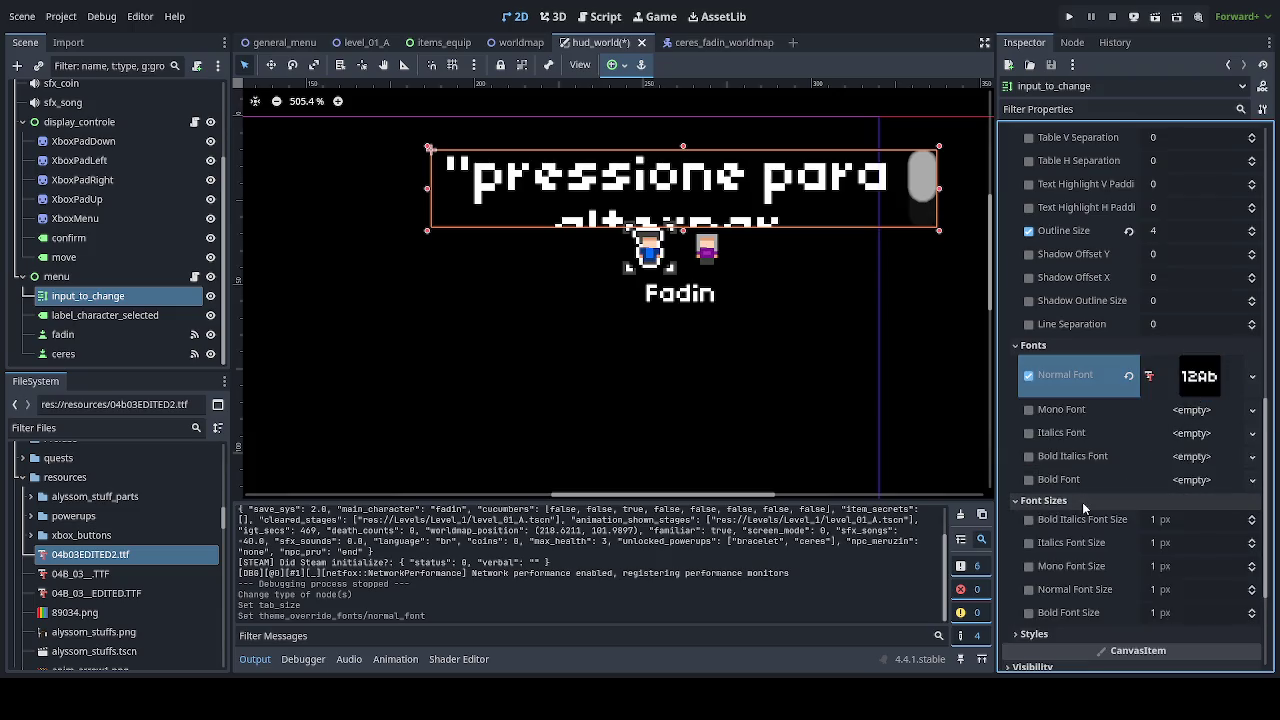
click(1252, 587)
click(1252, 587)
click(1252, 587)
click(1252, 587)
click(1252, 587)
click(1252, 588)
click(1252, 588)
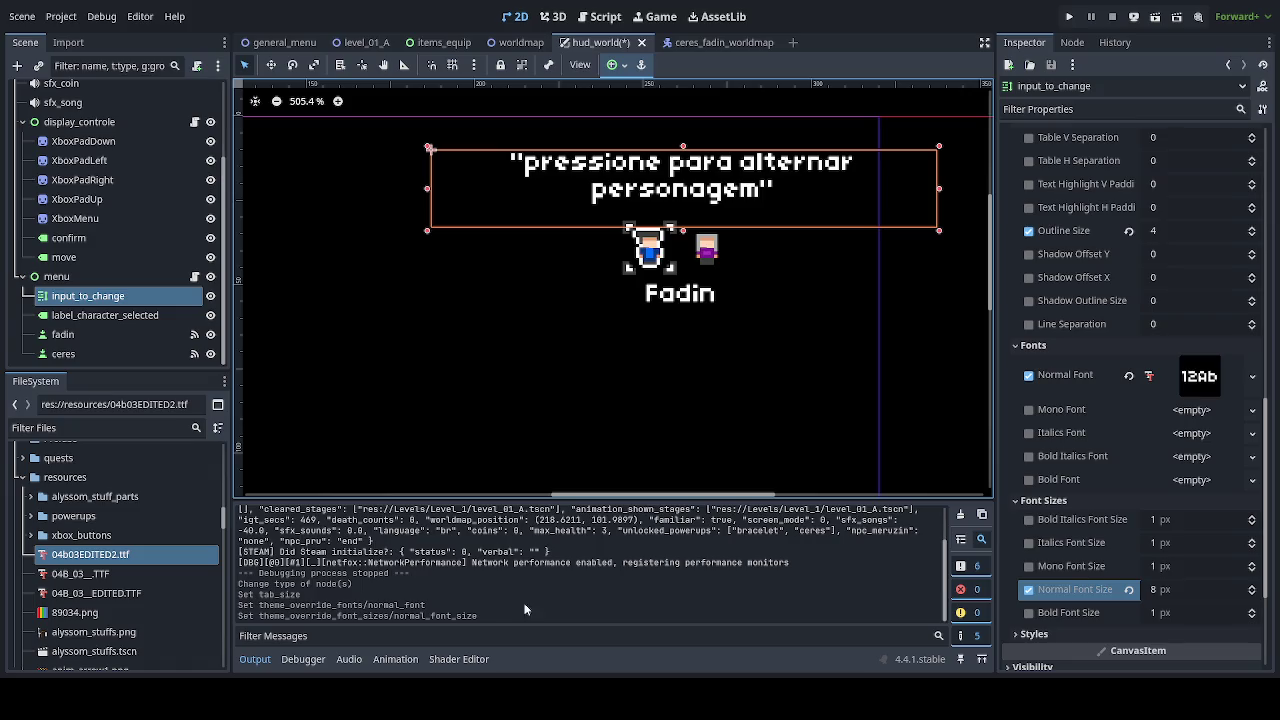
Open the menu node's script hud_menu_equips_character.gd at text_input_to_change.
click(195, 277)
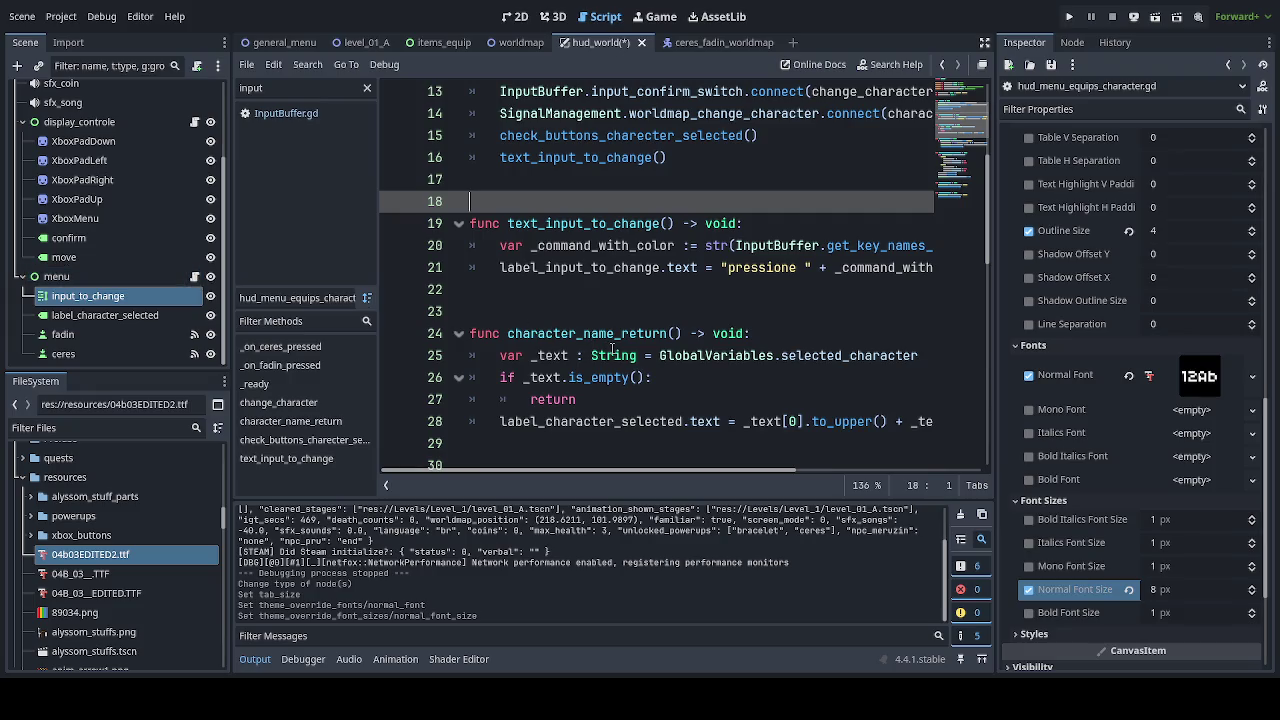
Return to the 2D scene, reopen the menu node's script, and save the hud_world scene.
click(515, 18)
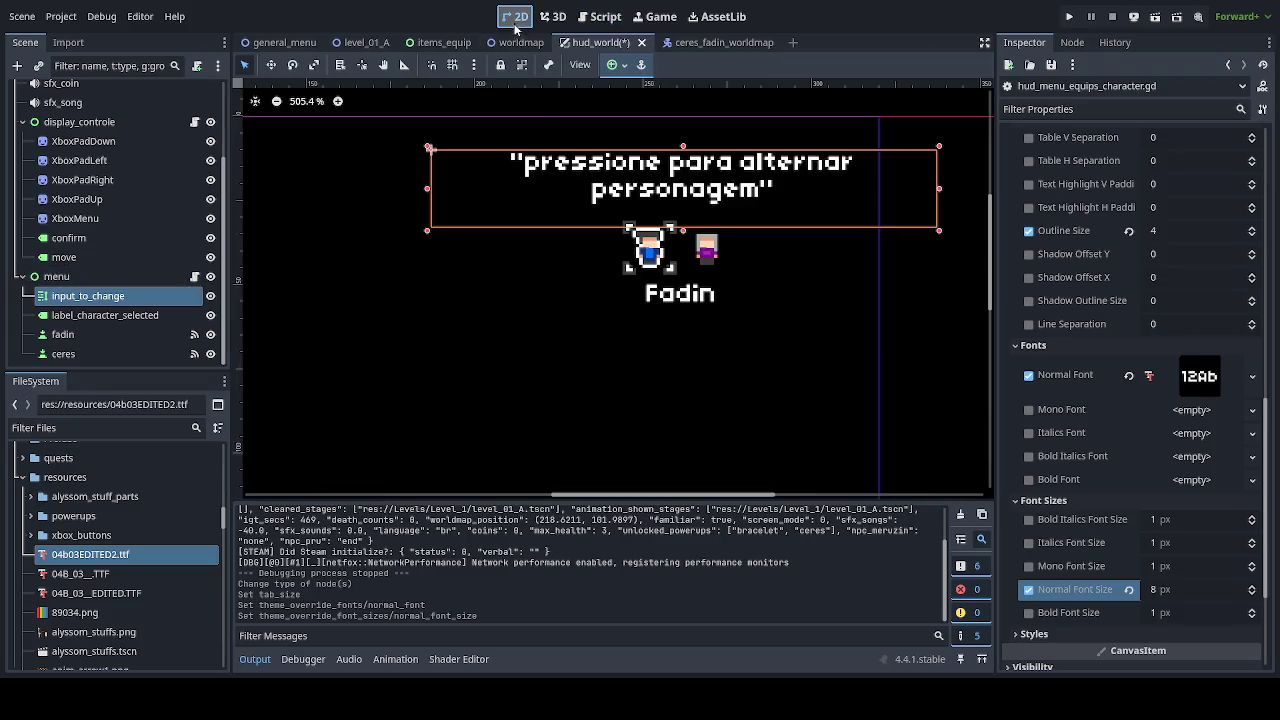
scroll(737, 360, down, 3)
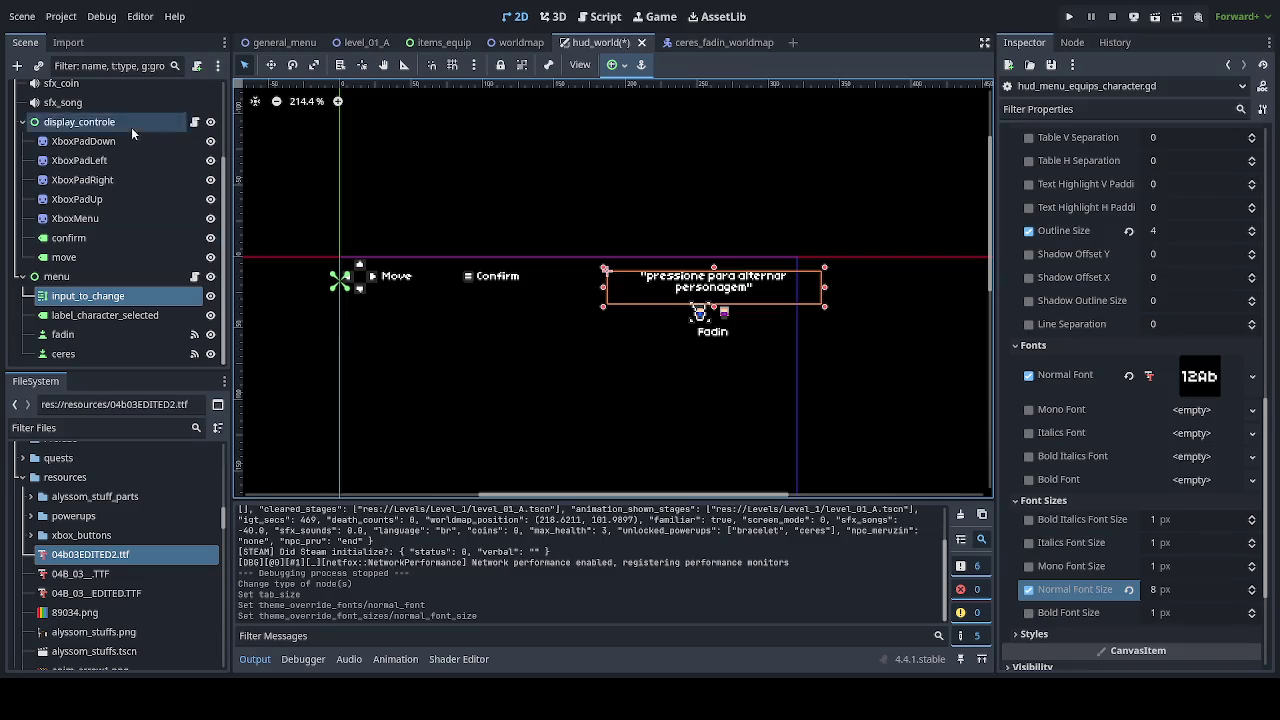
click(195, 277)
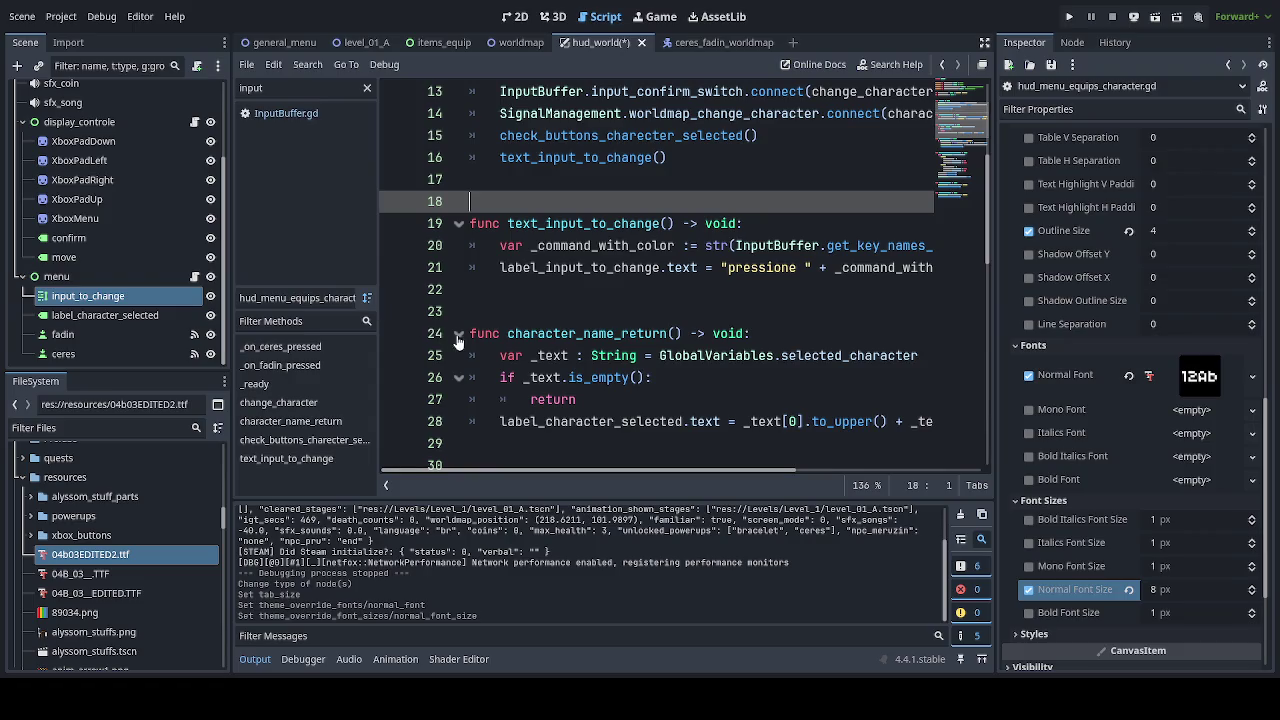
key(ctrl+s)
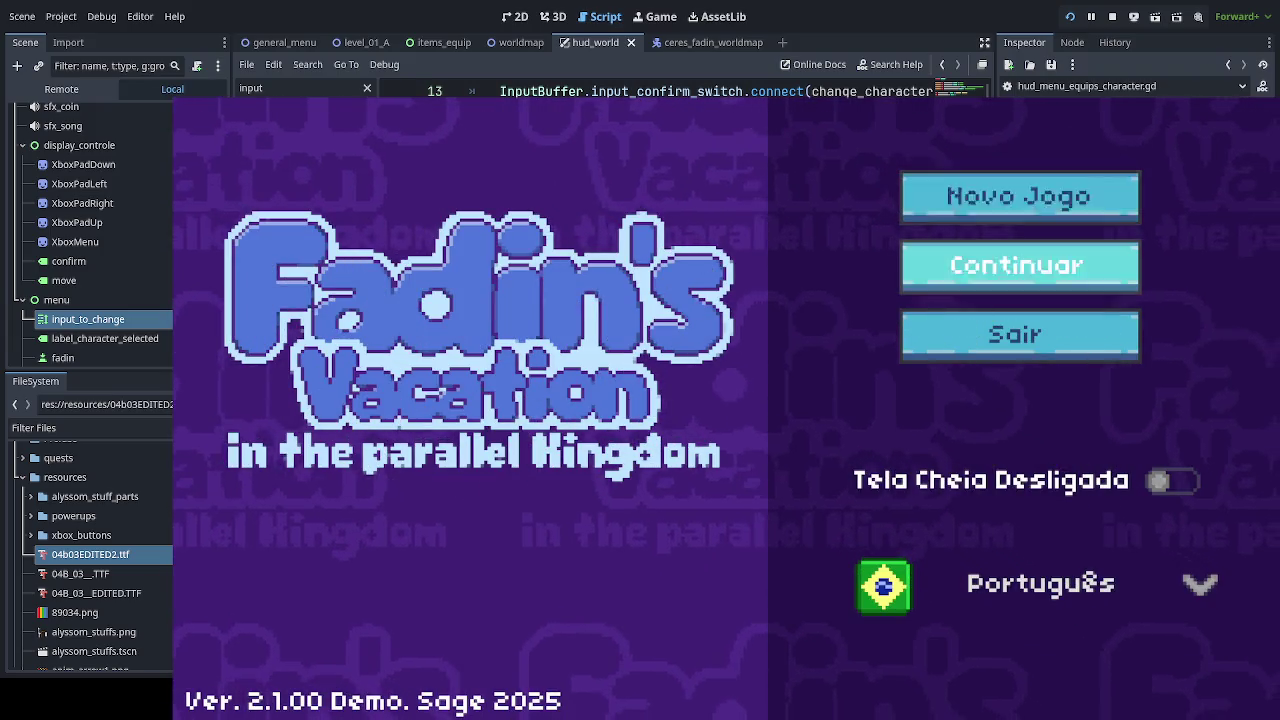
Run the game to test it, then stop the debugging session with F8.
key(Return)
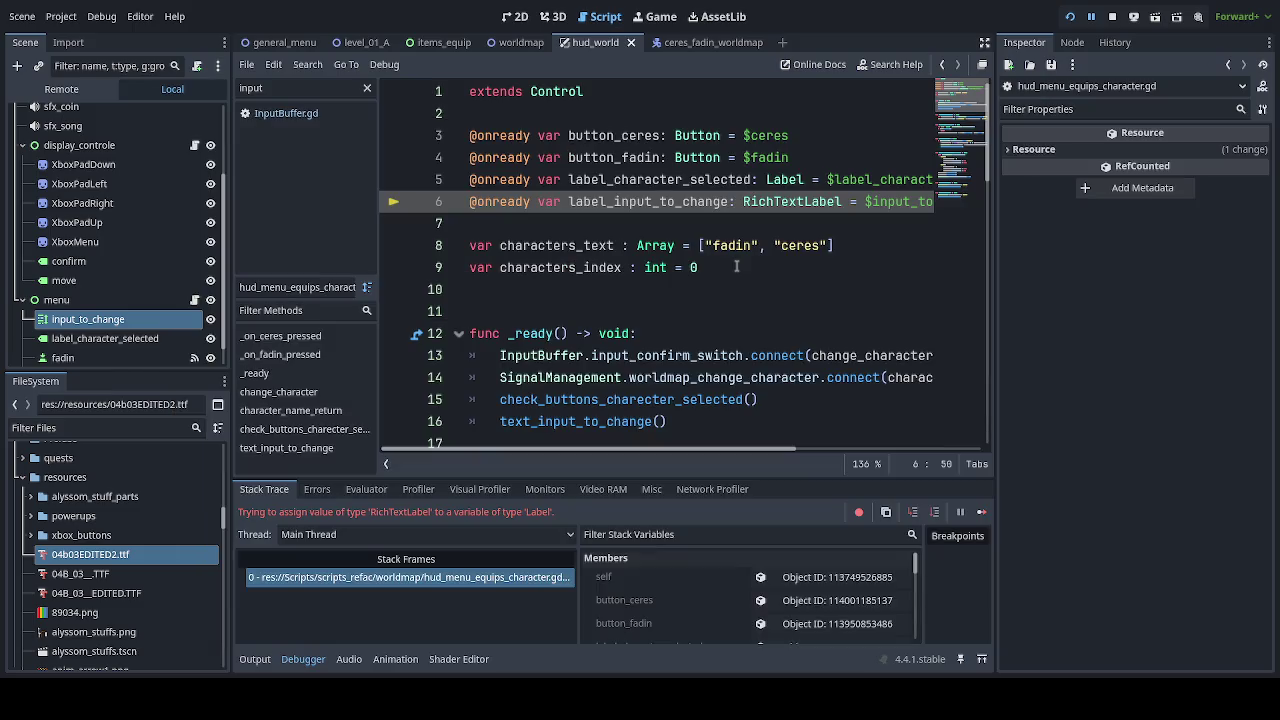
key(F8)
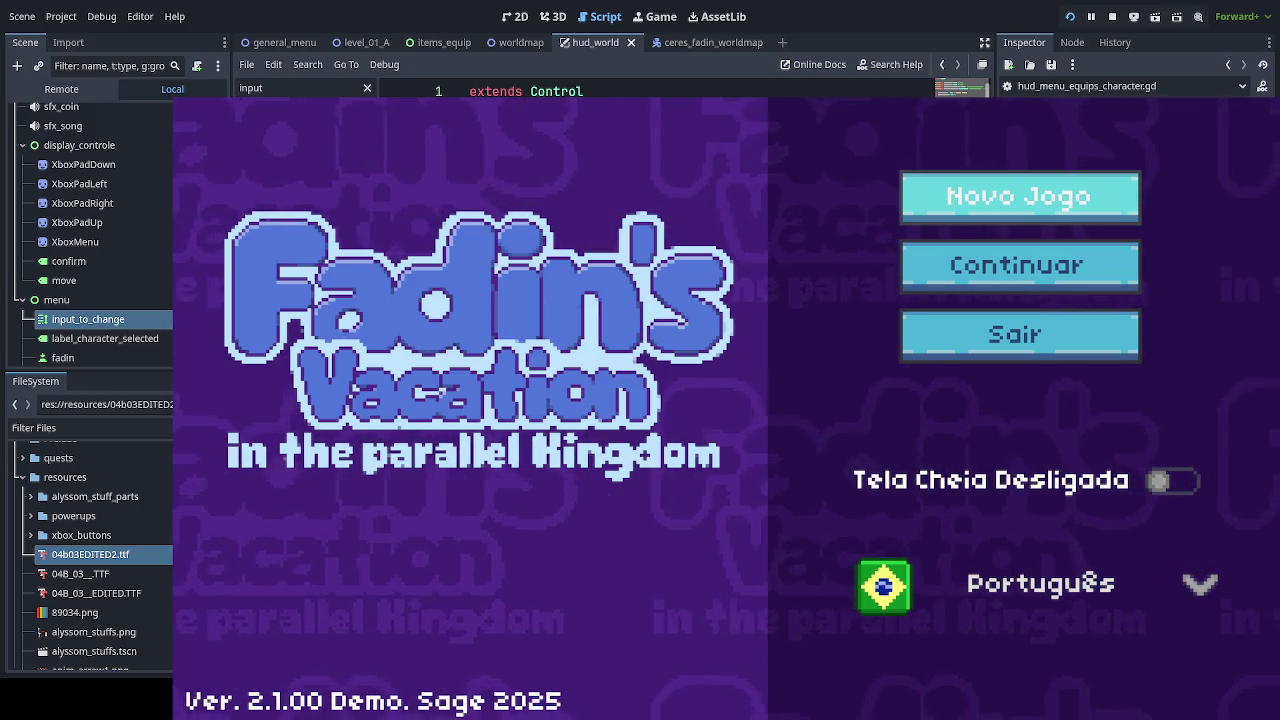
Choose Continuar to load the world map, check the HUD hint, then close the game.
key(Down)
key(Return)
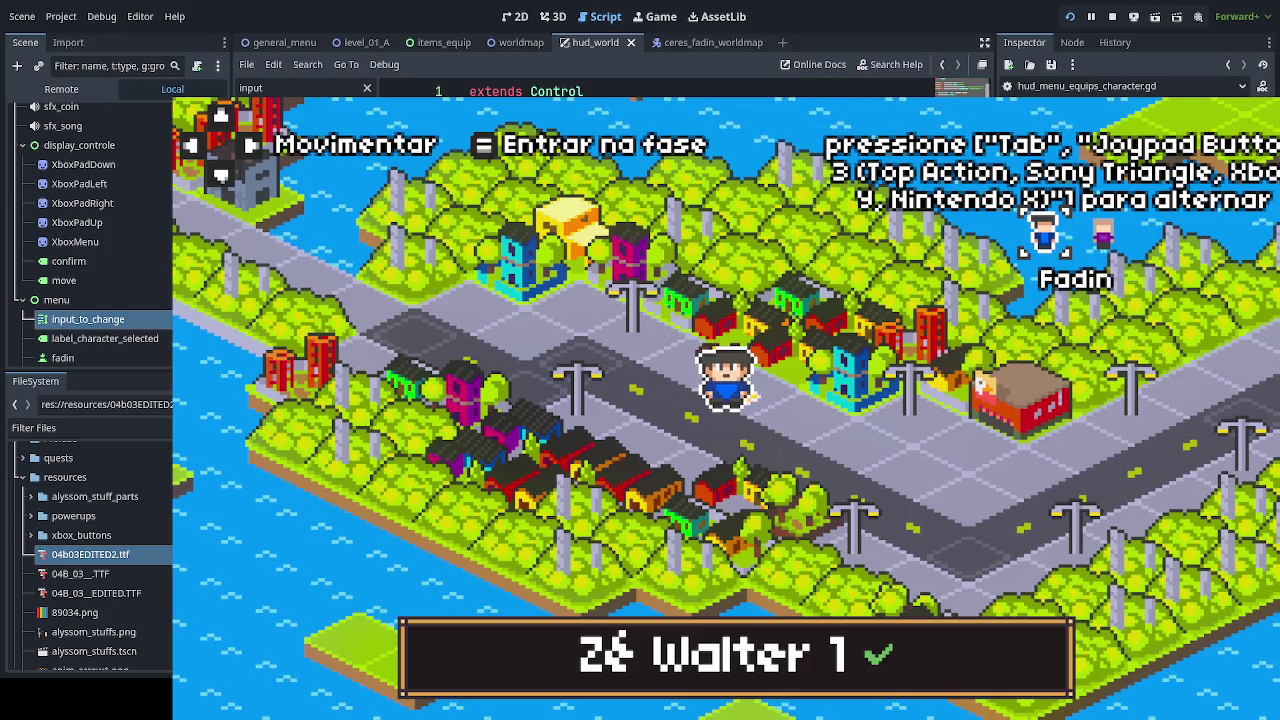
key(F8)
scroll(770, 413, down, 3)
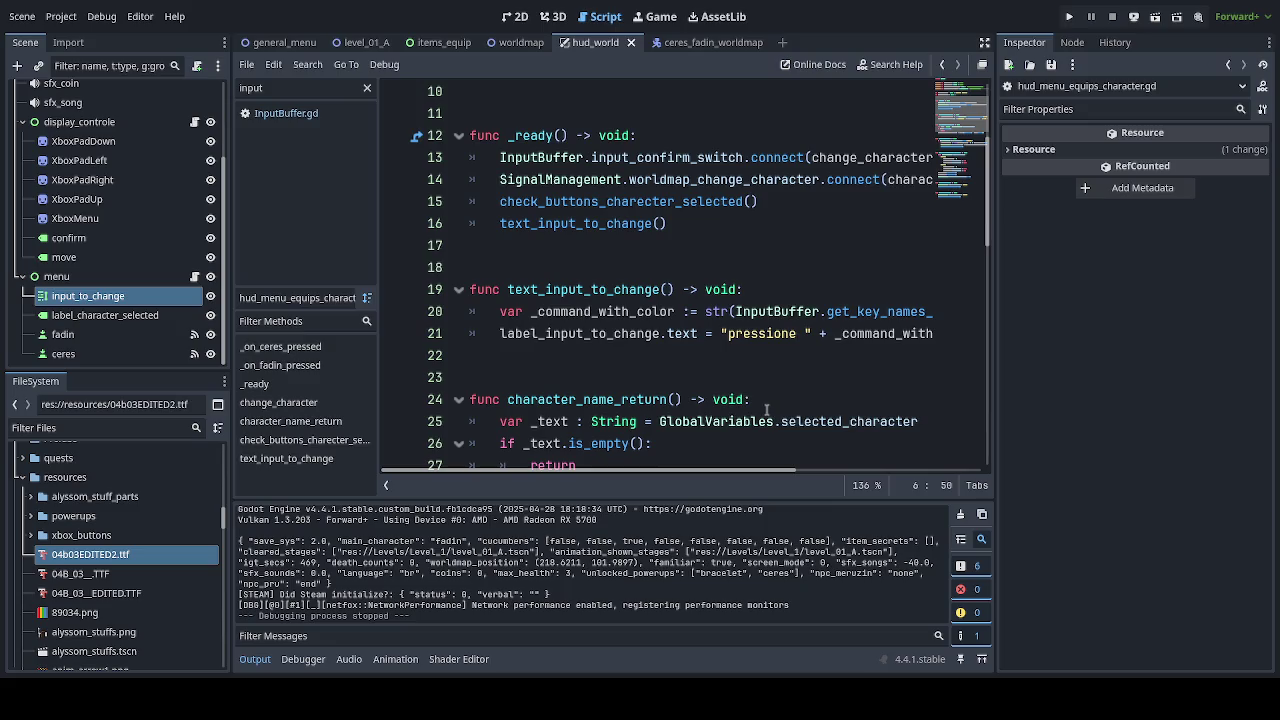
Set label_input_to_change.text to _command_with_color and save the script.
double_click(615, 312)
key(ctrl+c)
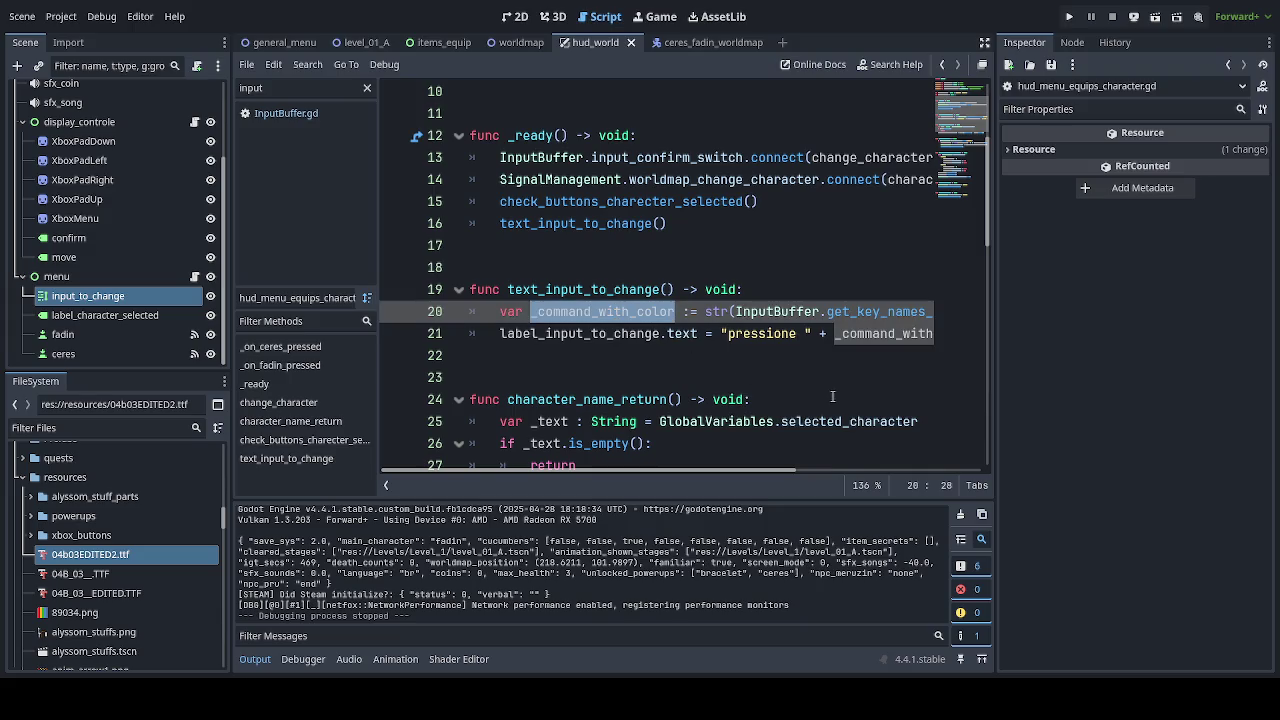
drag(722, 334, 1018, 344)
key(ctrl+v)
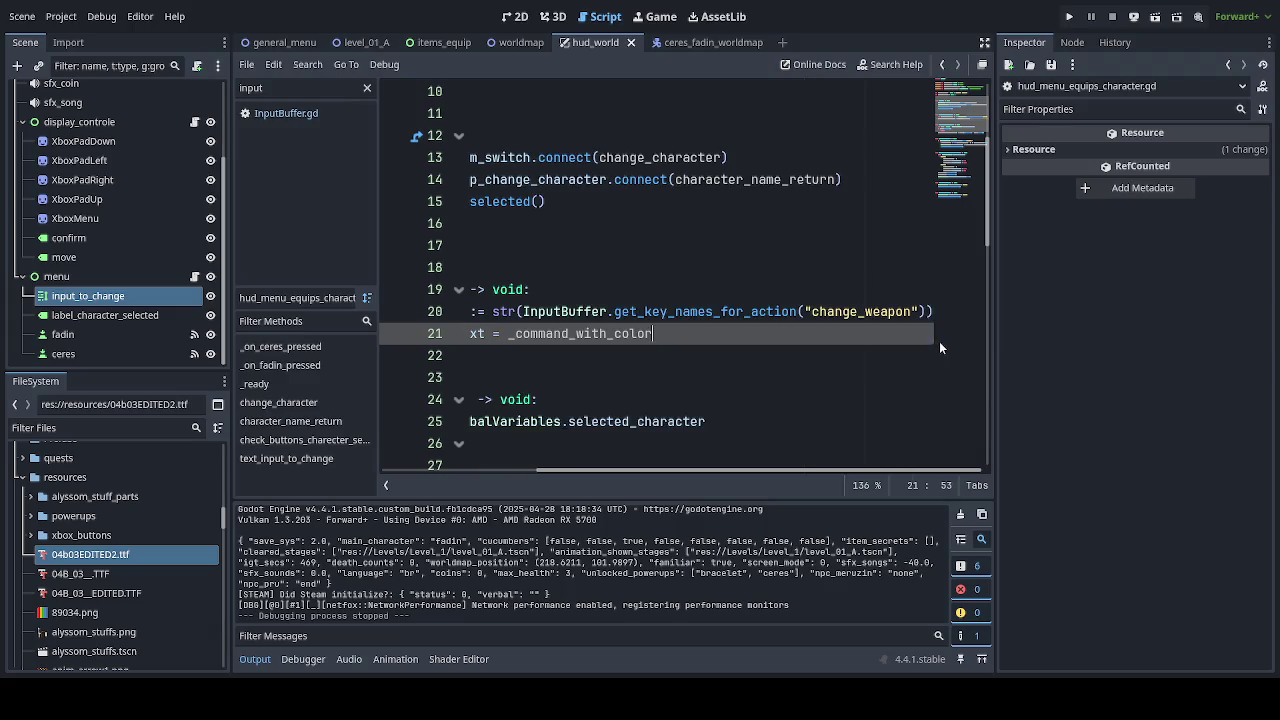
drag(707, 470, 557, 468)
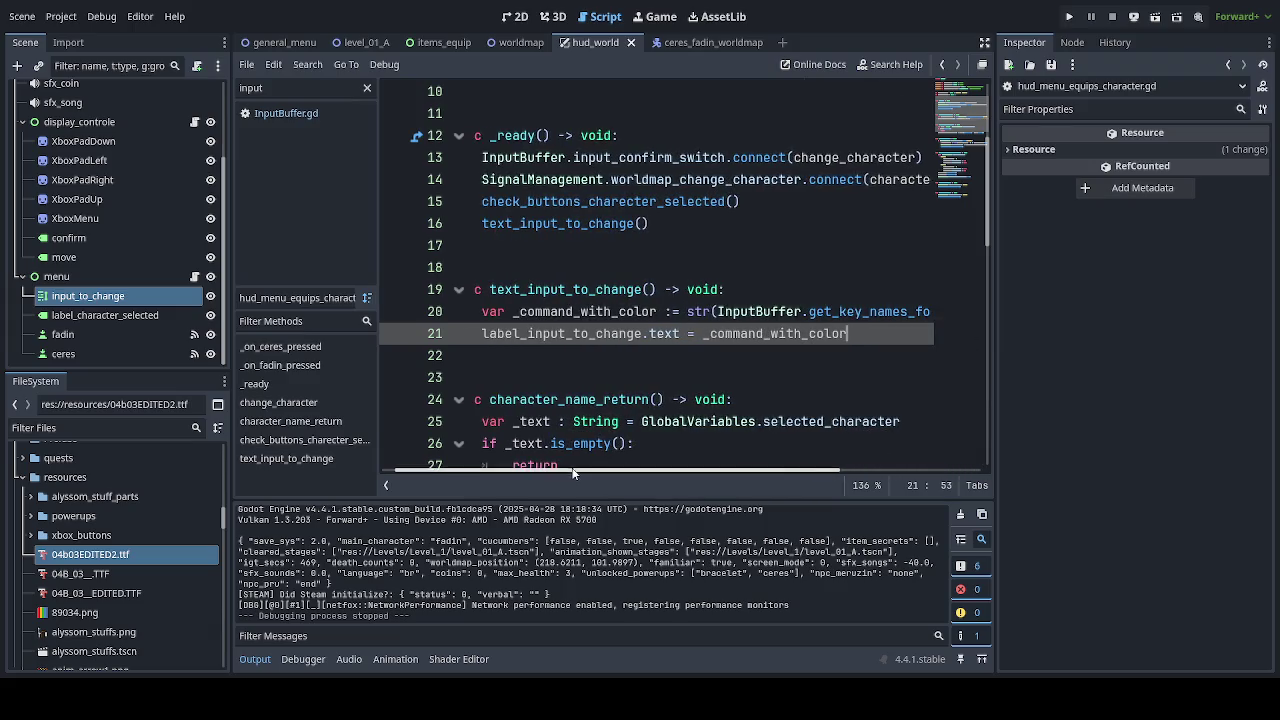
key(ctrl+s)
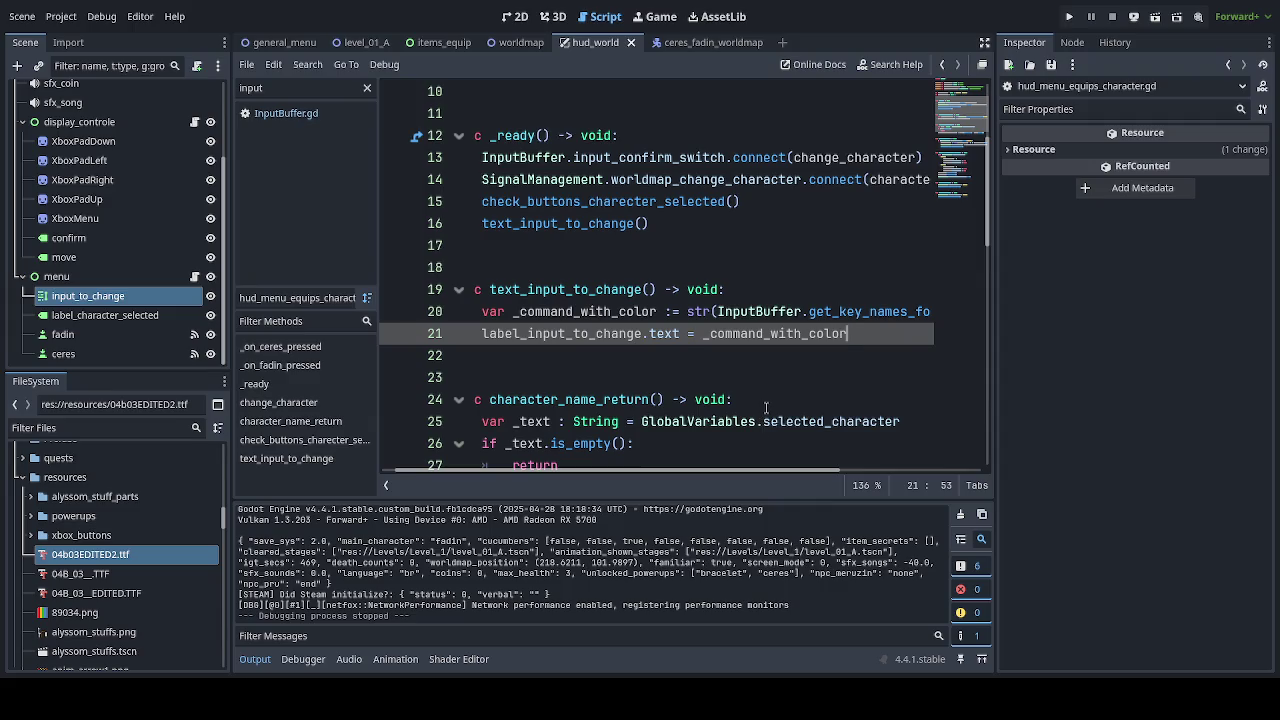
ctrl+click(871, 311)
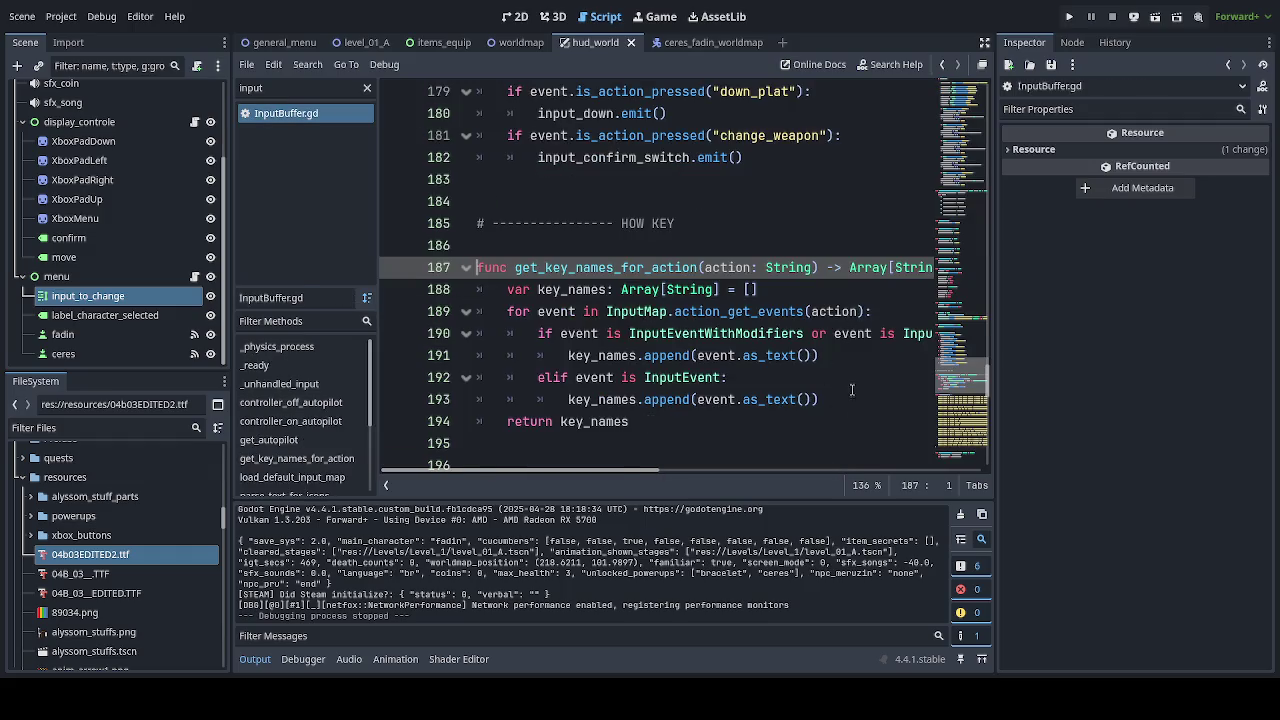
Scroll through InputBuffer.gd to review get_key_names_for_action and the XBOX_INPUT_MAP icons.
scroll(852, 389, down, 6)
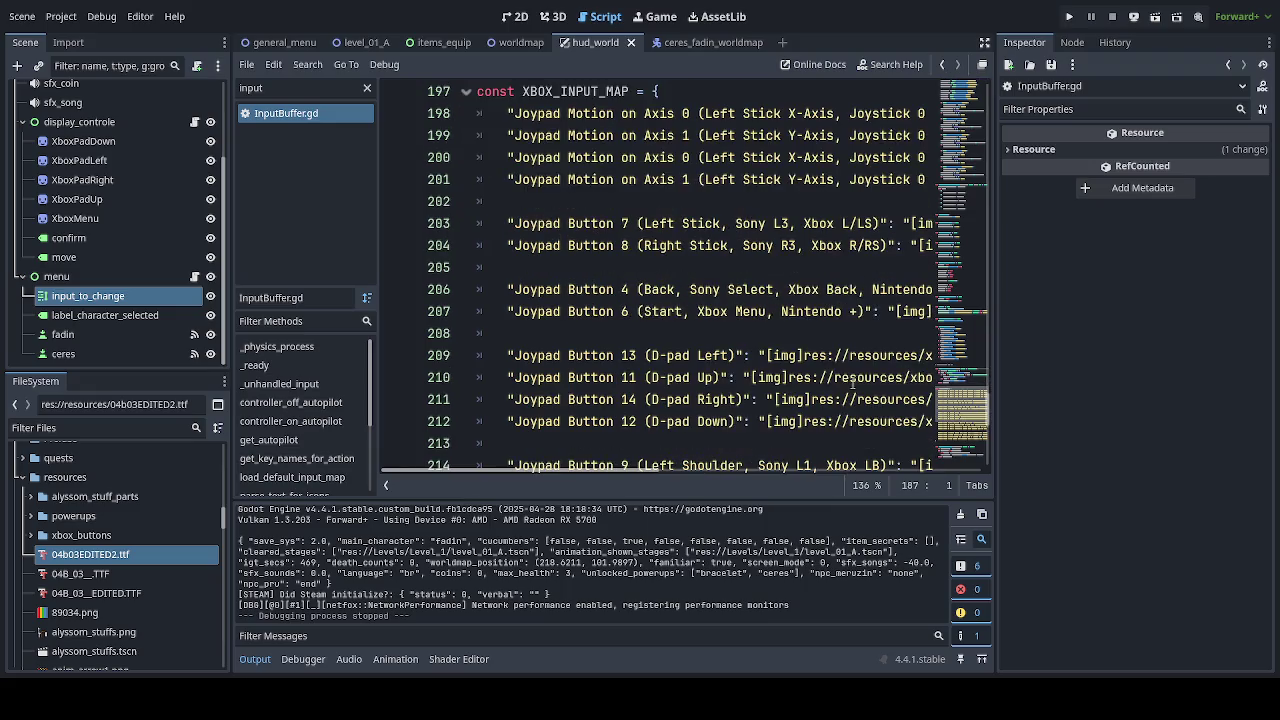
scroll(852, 385, up, 5)
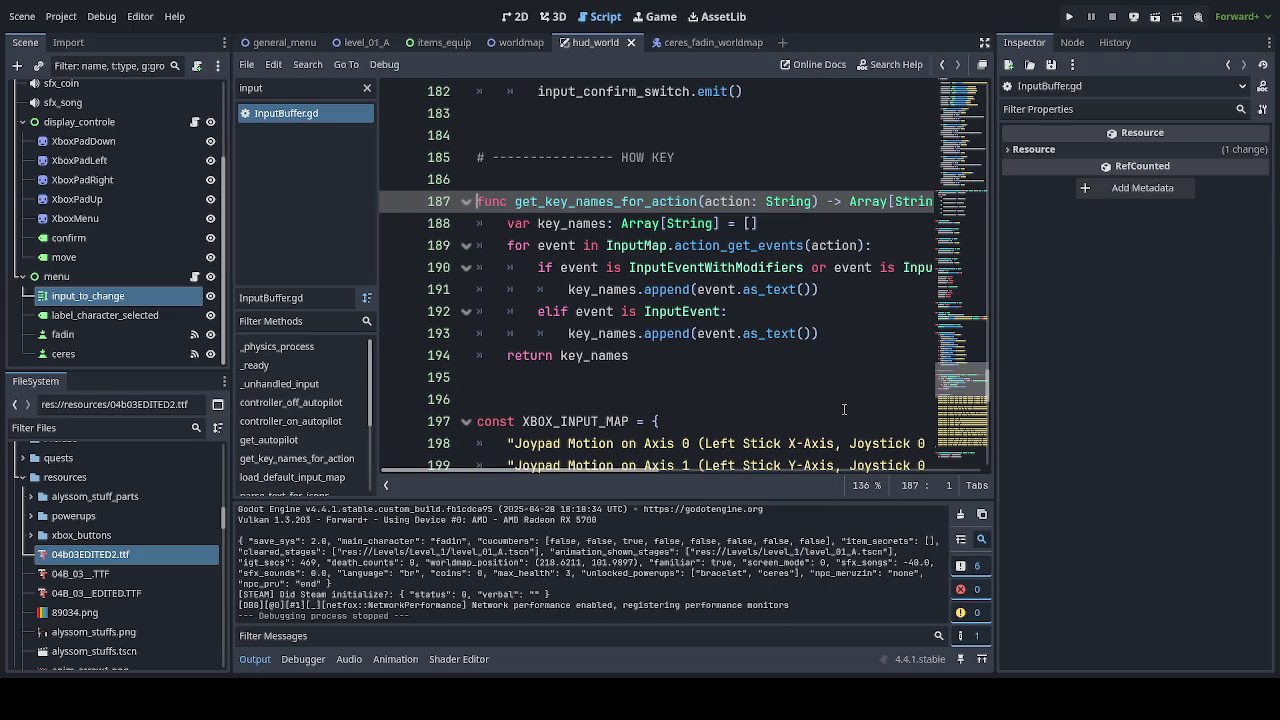
scroll(843, 409, up, 8)
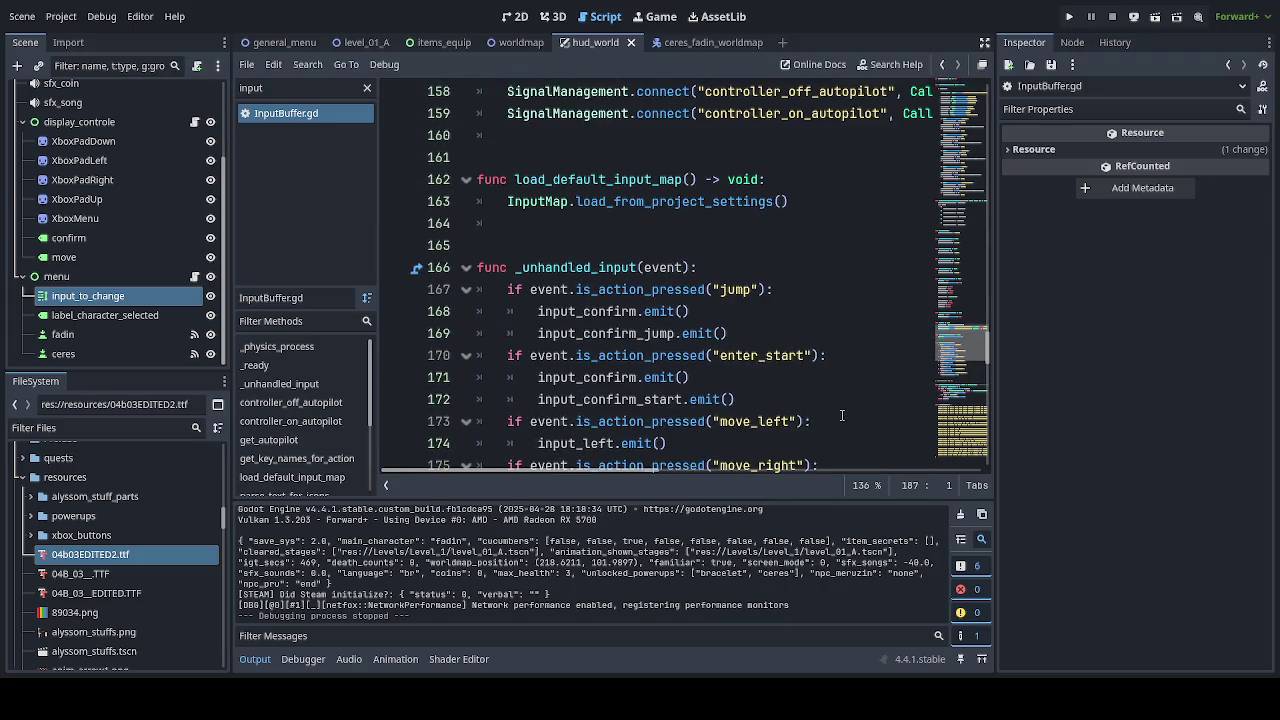
scroll(843, 415, up, 2)
scroll(840, 418, up, 3)
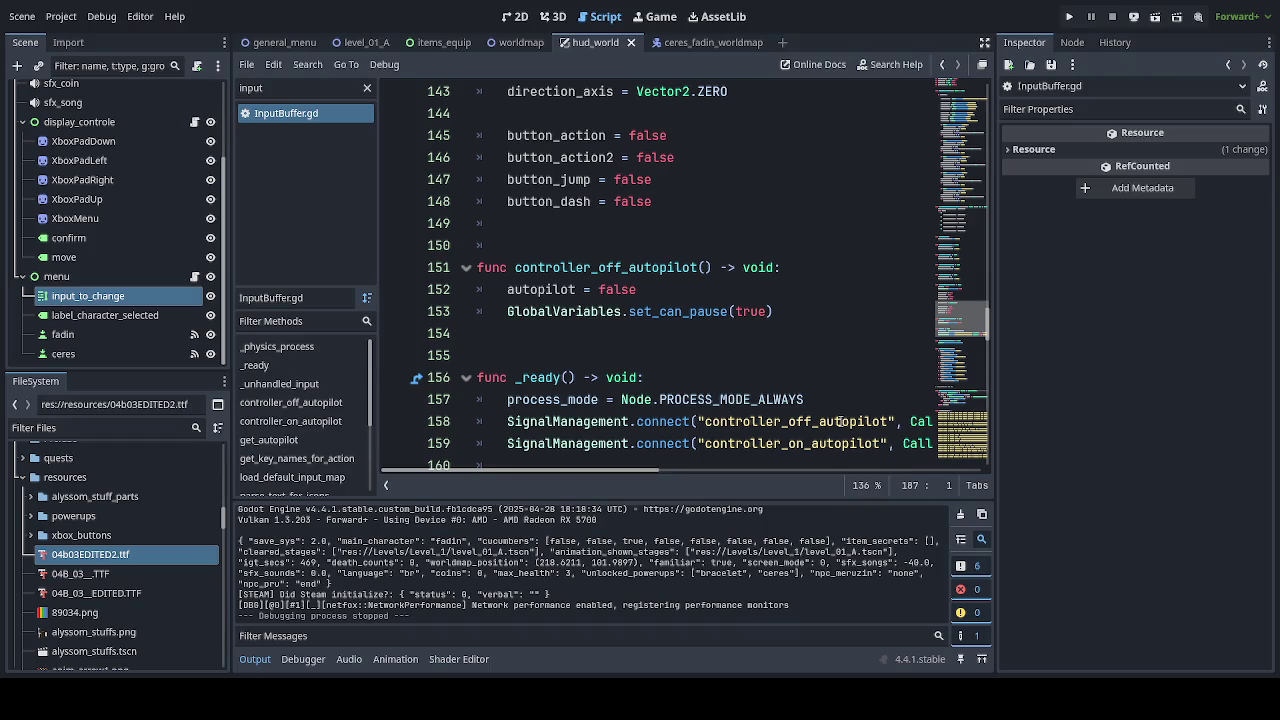
scroll(839, 421, up, 7)
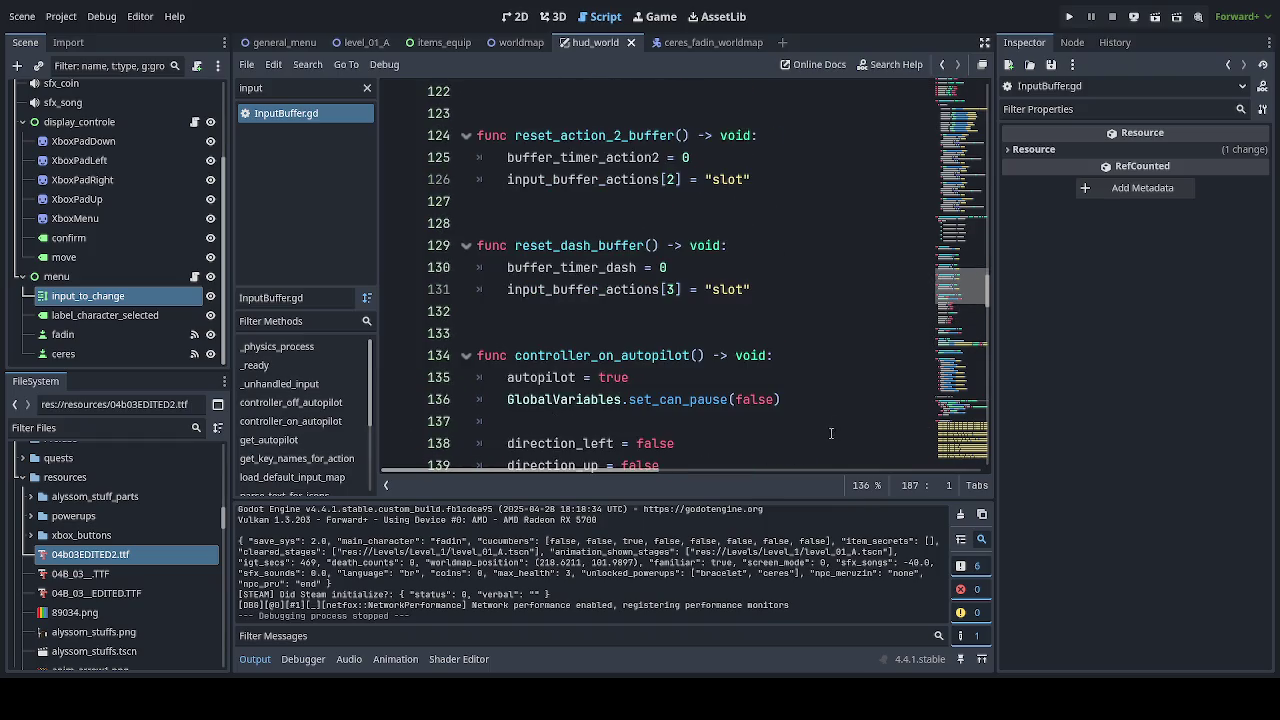
scroll(830, 433, up, 3)
scroll(830, 435, up, 5)
scroll(830, 437, up, 5)
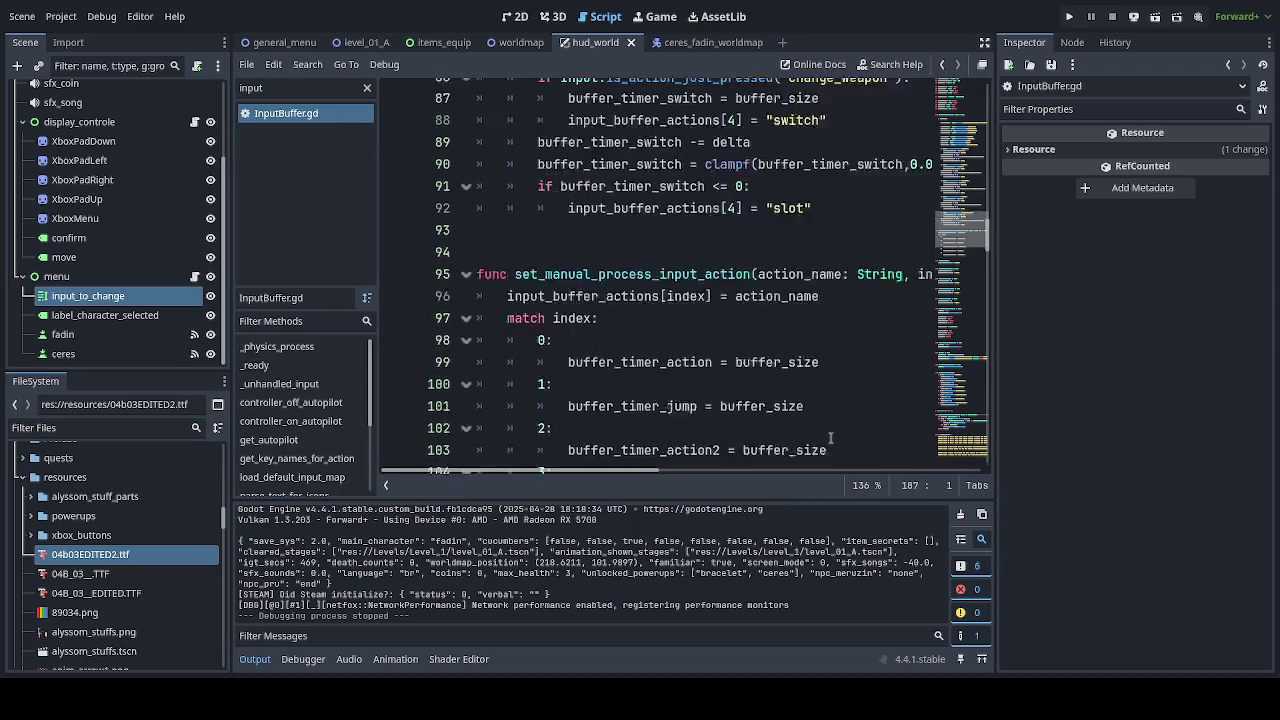
scroll(829, 438, up, 11)
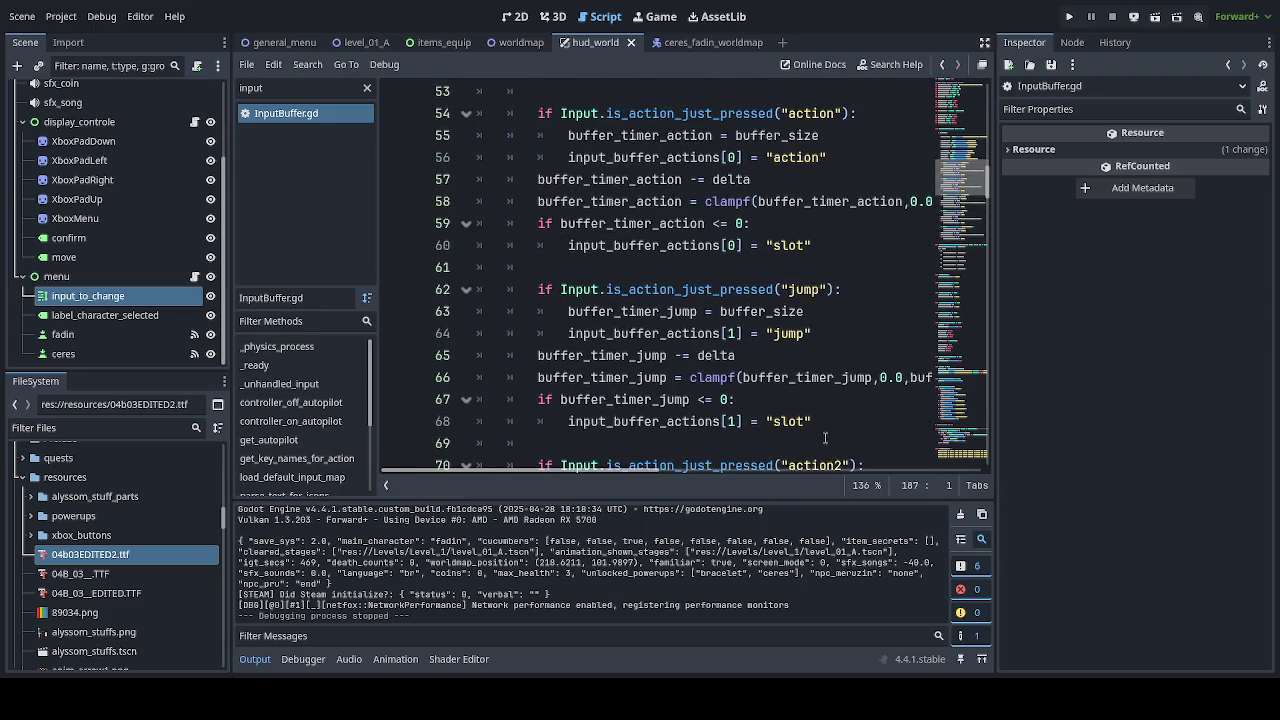
scroll(825, 438, up, 4)
scroll(825, 429, up, 1)
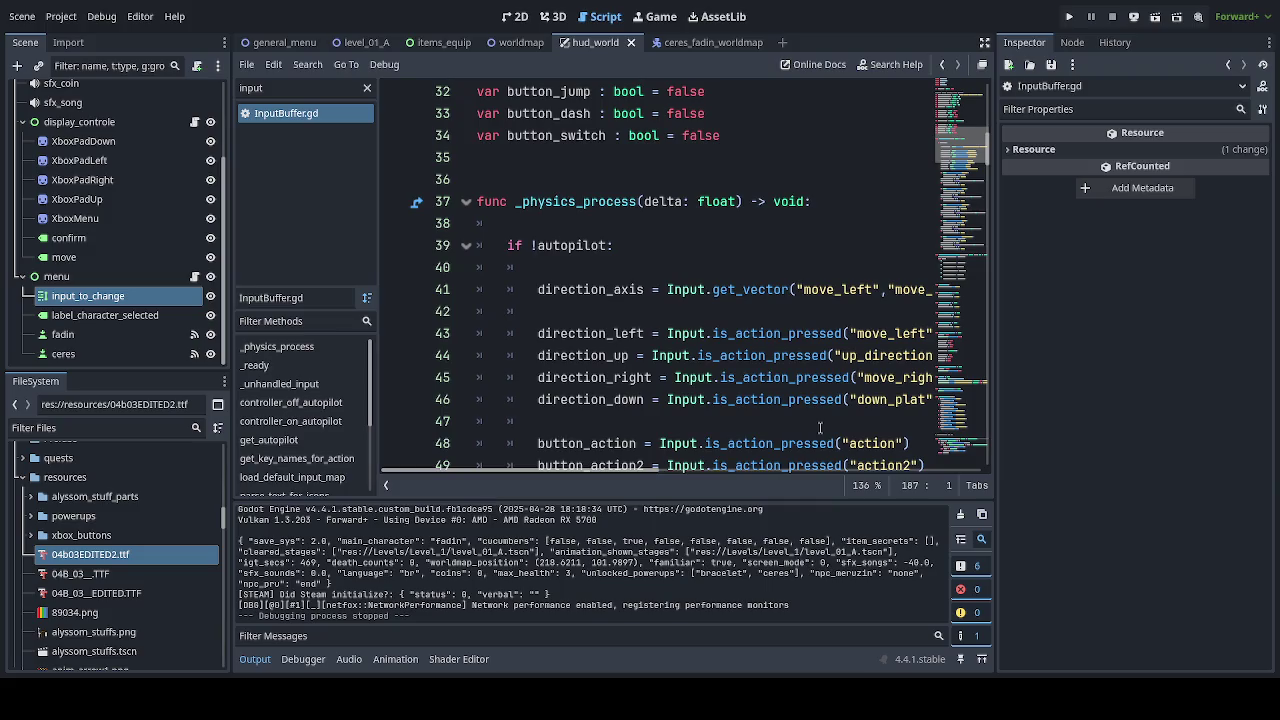
drag(955, 147, 953, 436)
mouse_move(644, 470)
mouse_down()
mouse_move(881, 490)
mouse_move(660, 477)
mouse_up()
scroll(700, 385, up, 4)
scroll(738, 386, up, 4)
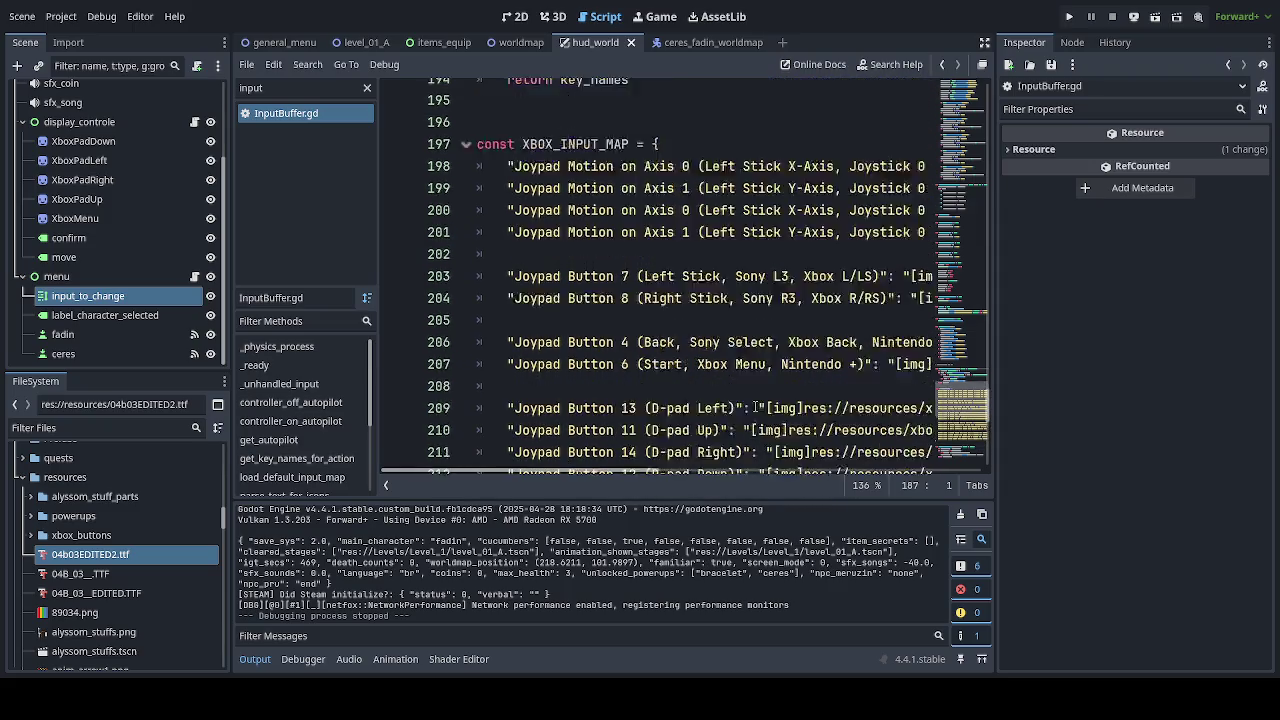
scroll(752, 420, up, 1)
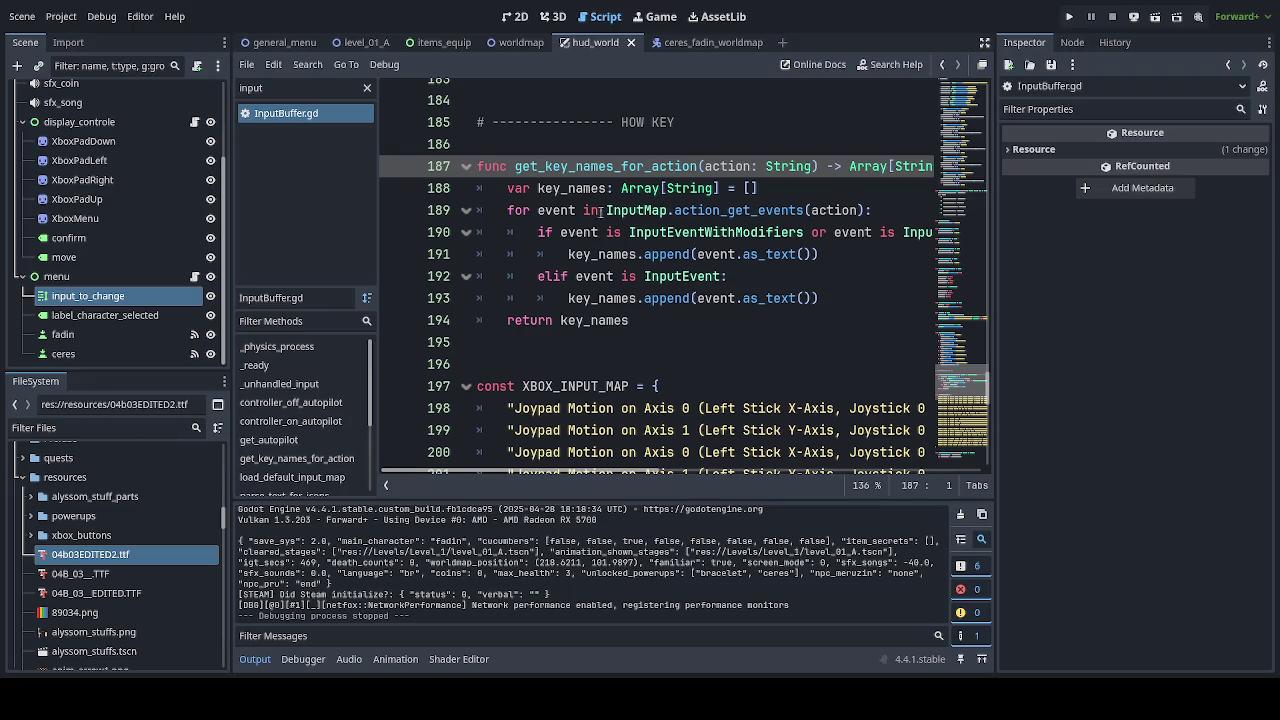
click(367, 44)
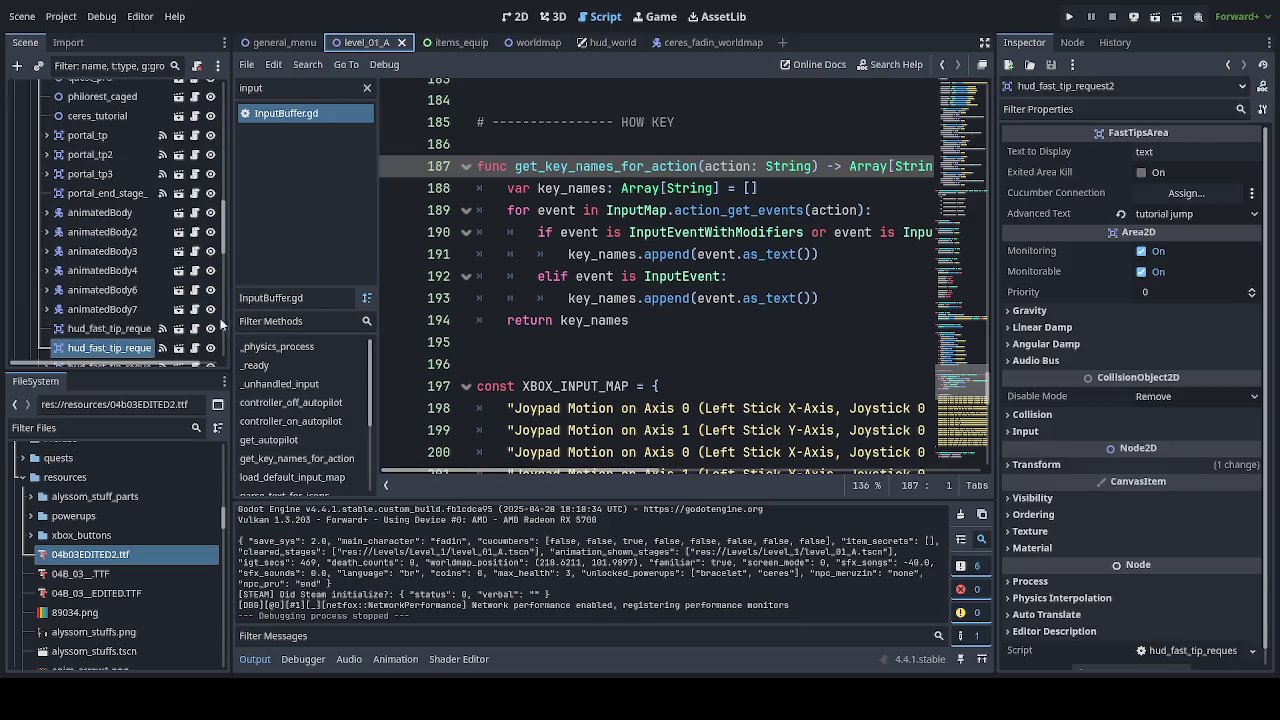
click(194, 347)
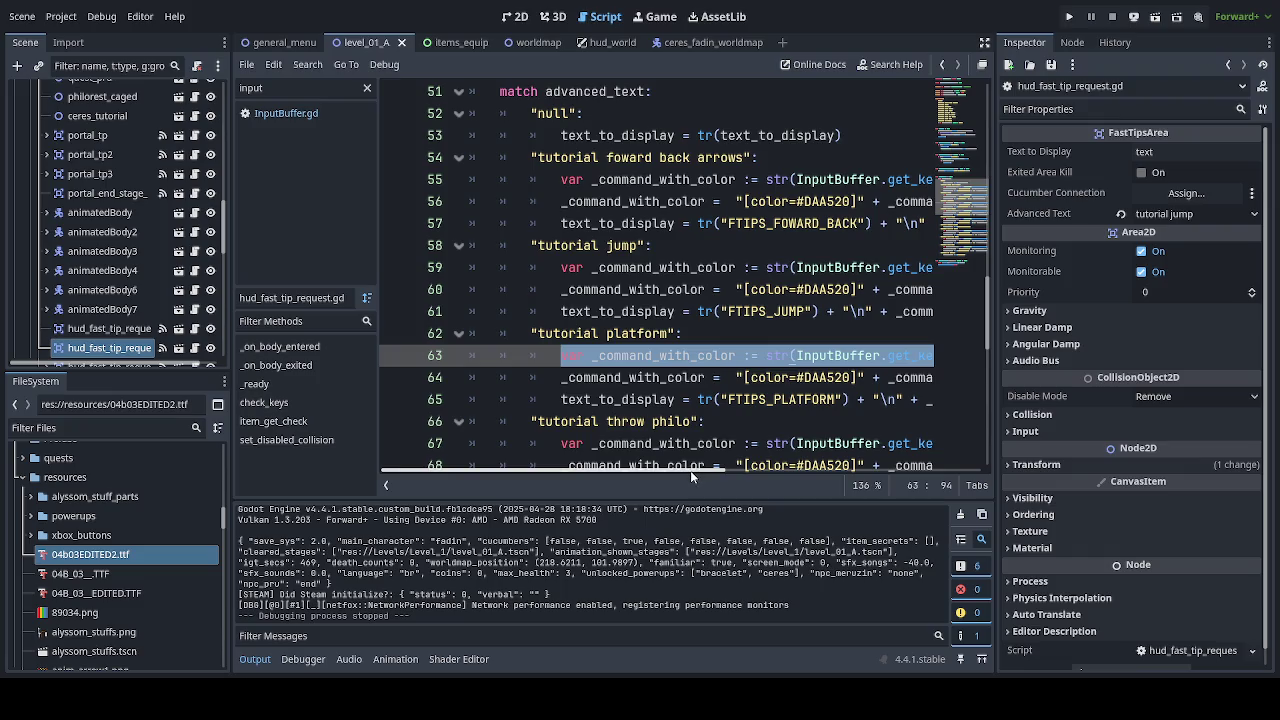
mouse_move(690, 470)
mouse_down()
mouse_move(860, 480)
mouse_move(713, 480)
mouse_up()
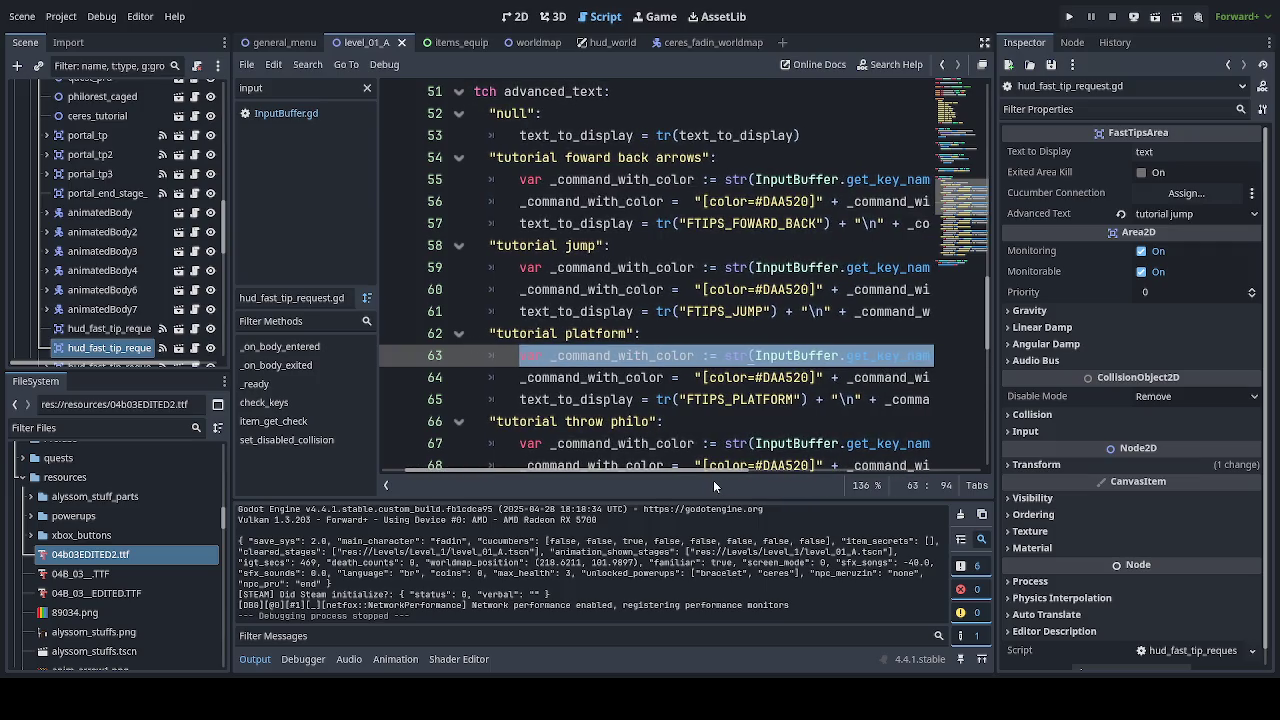
scroll(725, 413, down, 3)
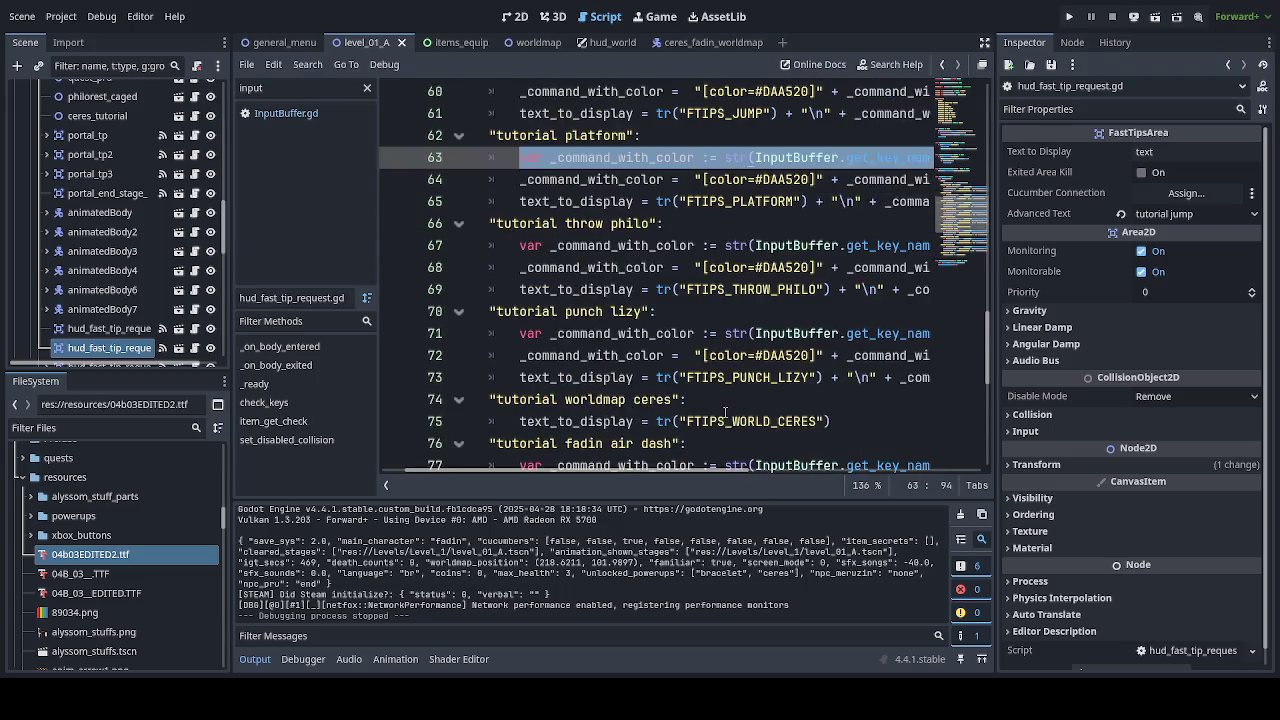
scroll(725, 413, down, 3)
scroll(720, 413, down, 2)
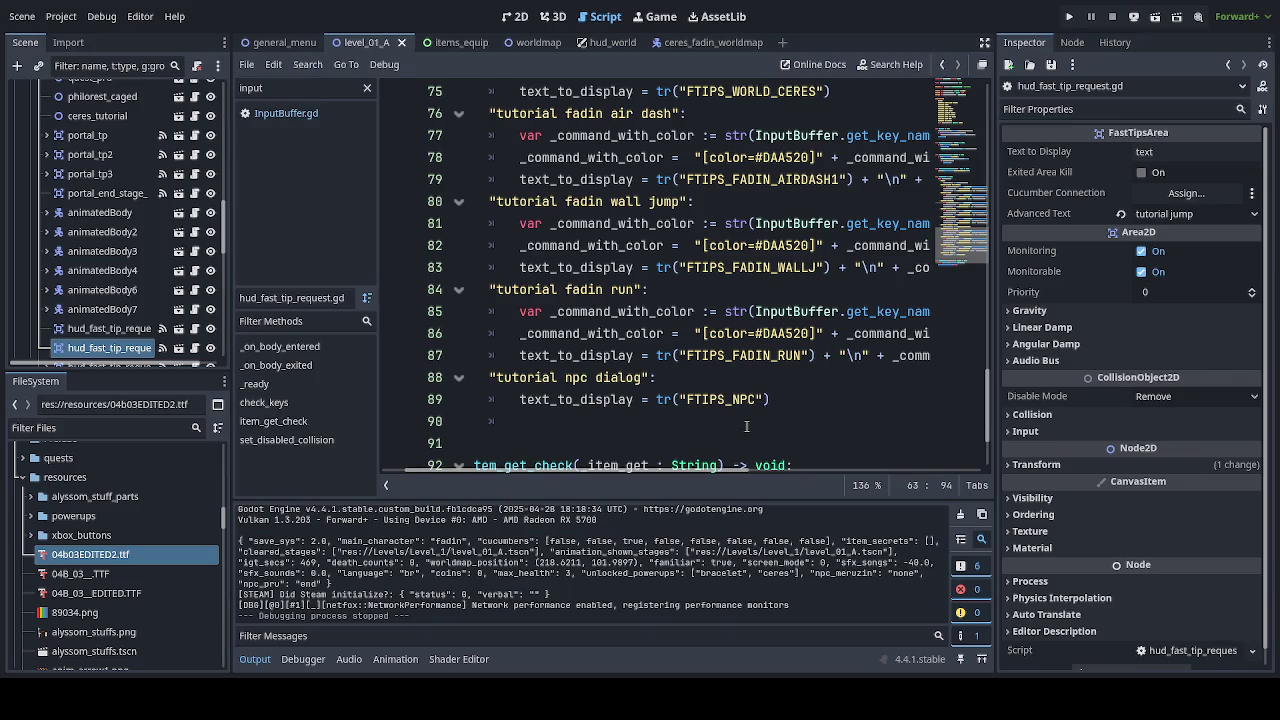
scroll(746, 427, up, 6)
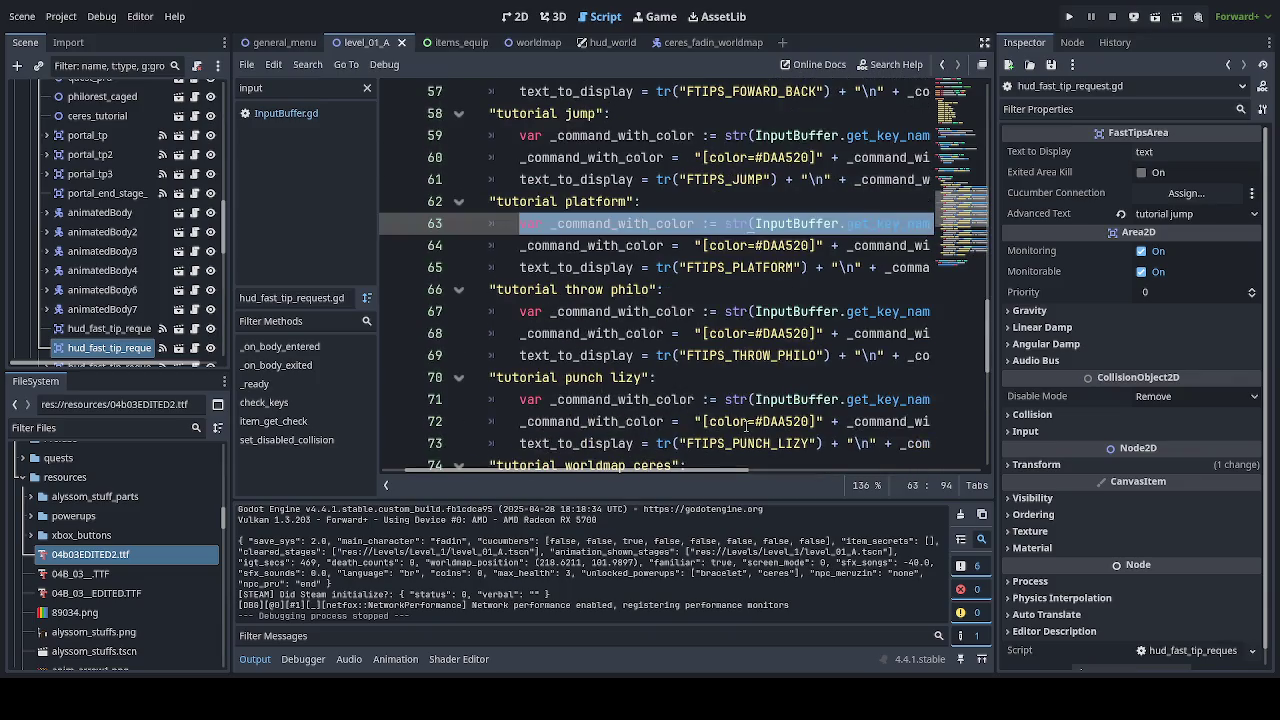
scroll(746, 425, up, 2)
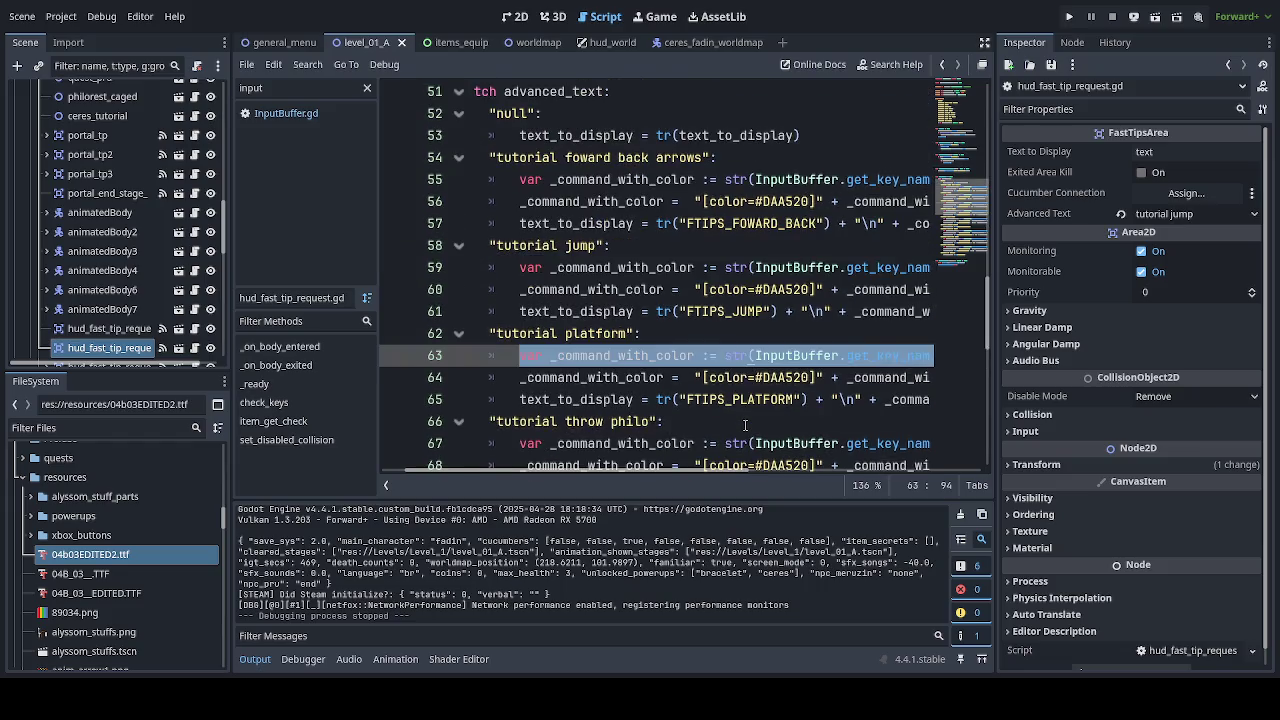
scroll(745, 425, up, 2)
scroll(745, 421, down, 3)
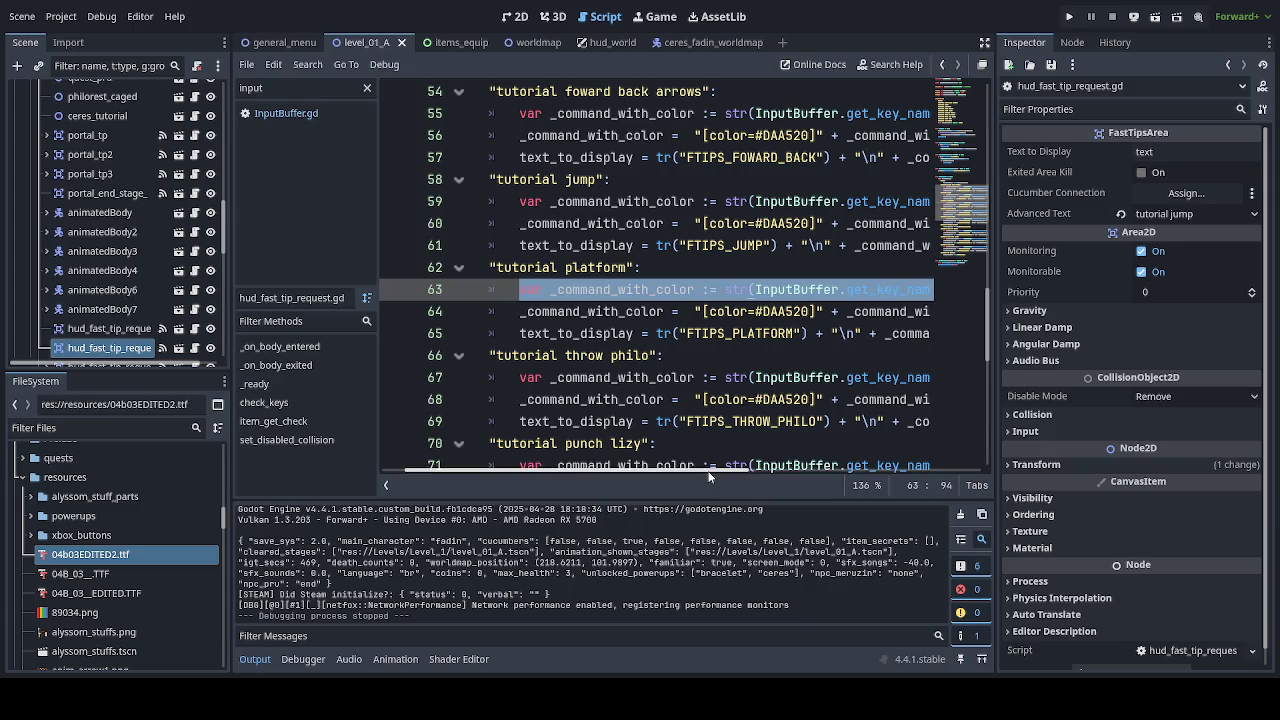
mouse_move(710, 480)
mouse_down()
mouse_move(843, 485)
mouse_move(695, 476)
mouse_move(733, 475)
mouse_up()
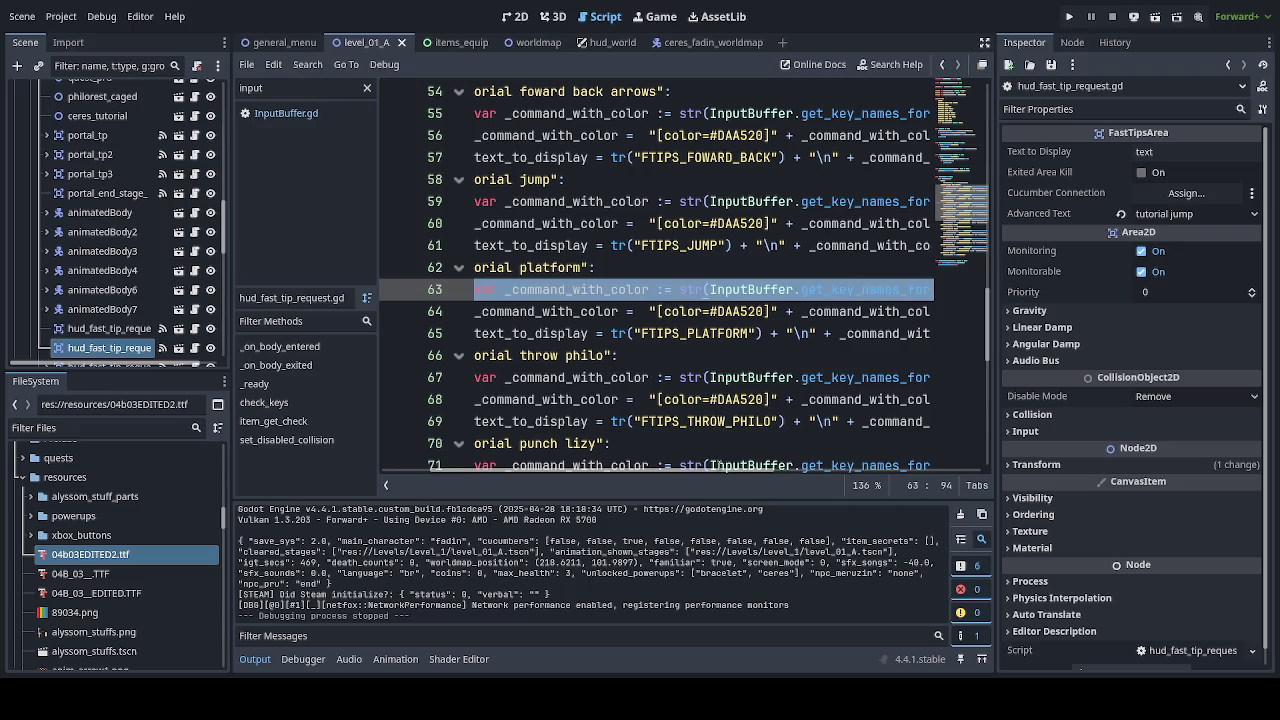
mouse_move(735, 471)
mouse_down()
mouse_move(838, 476)
mouse_move(664, 470)
mouse_up()
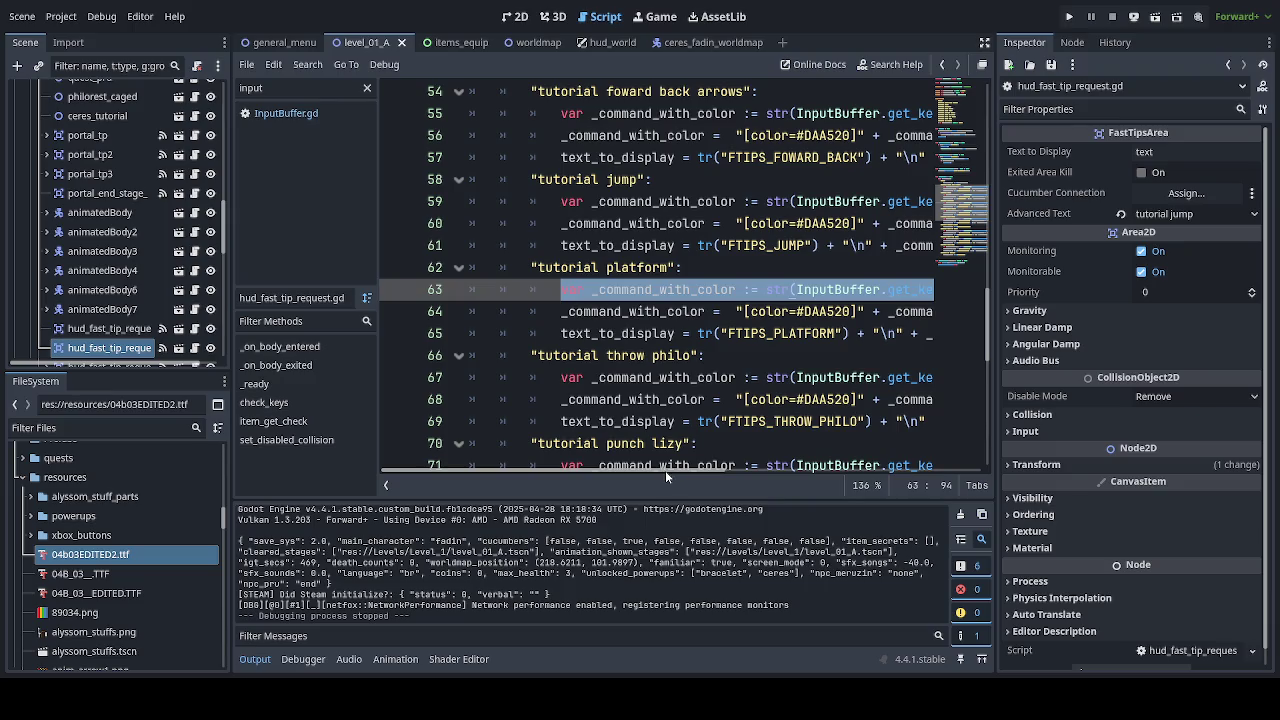
drag(665, 470, 712, 470)
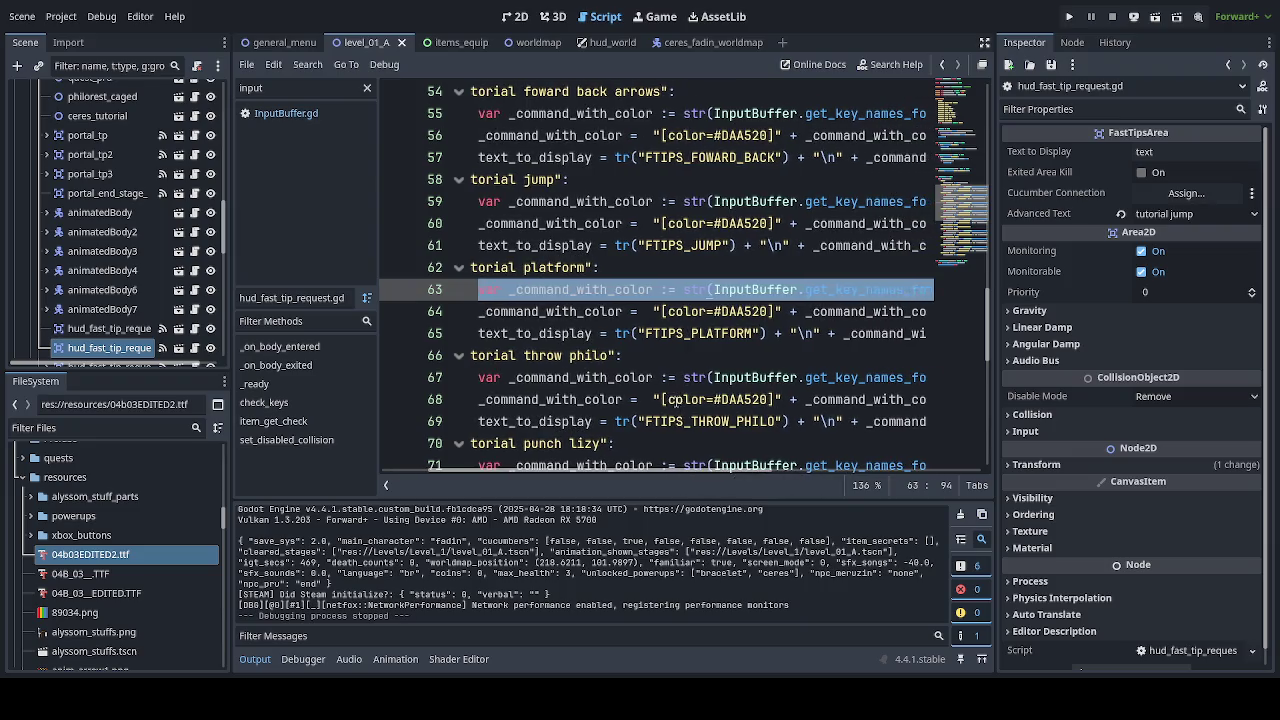
scroll(670, 442, down, 8)
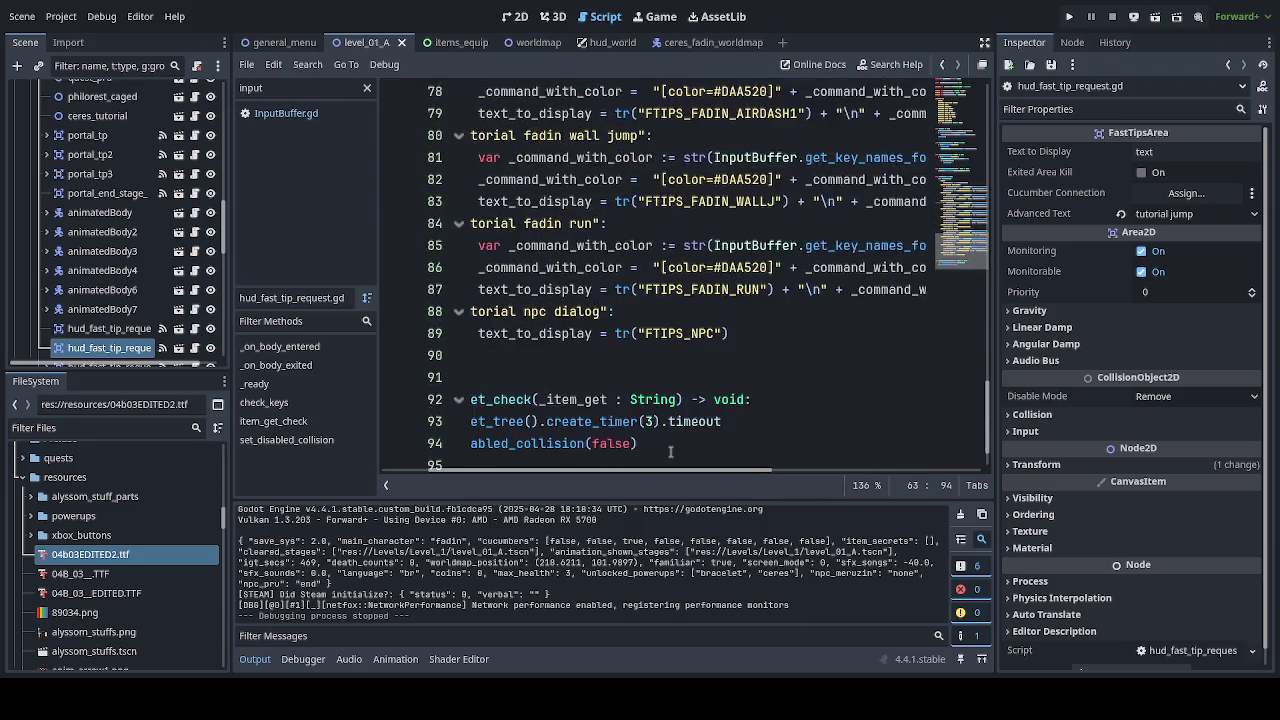
scroll(670, 451, down, 1)
drag(684, 472, 600, 472)
scroll(797, 451, up, 1)
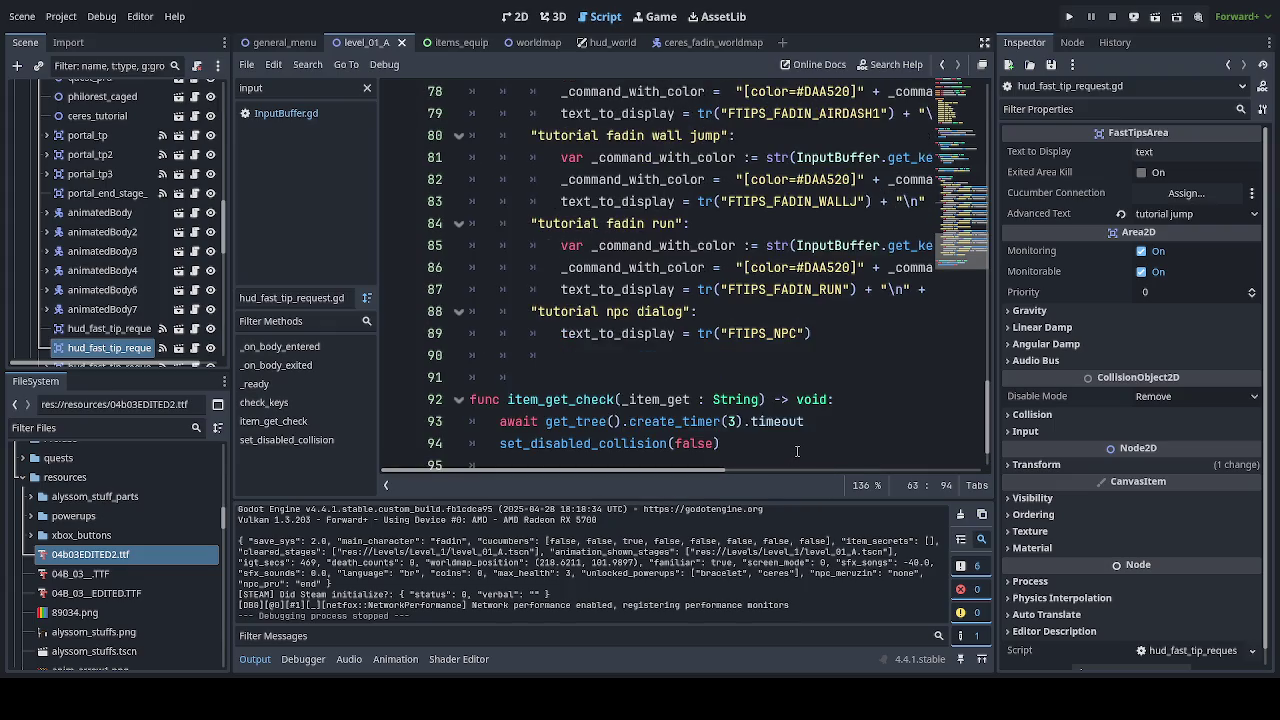
scroll(797, 451, down, 1)
scroll(793, 452, up, 7)
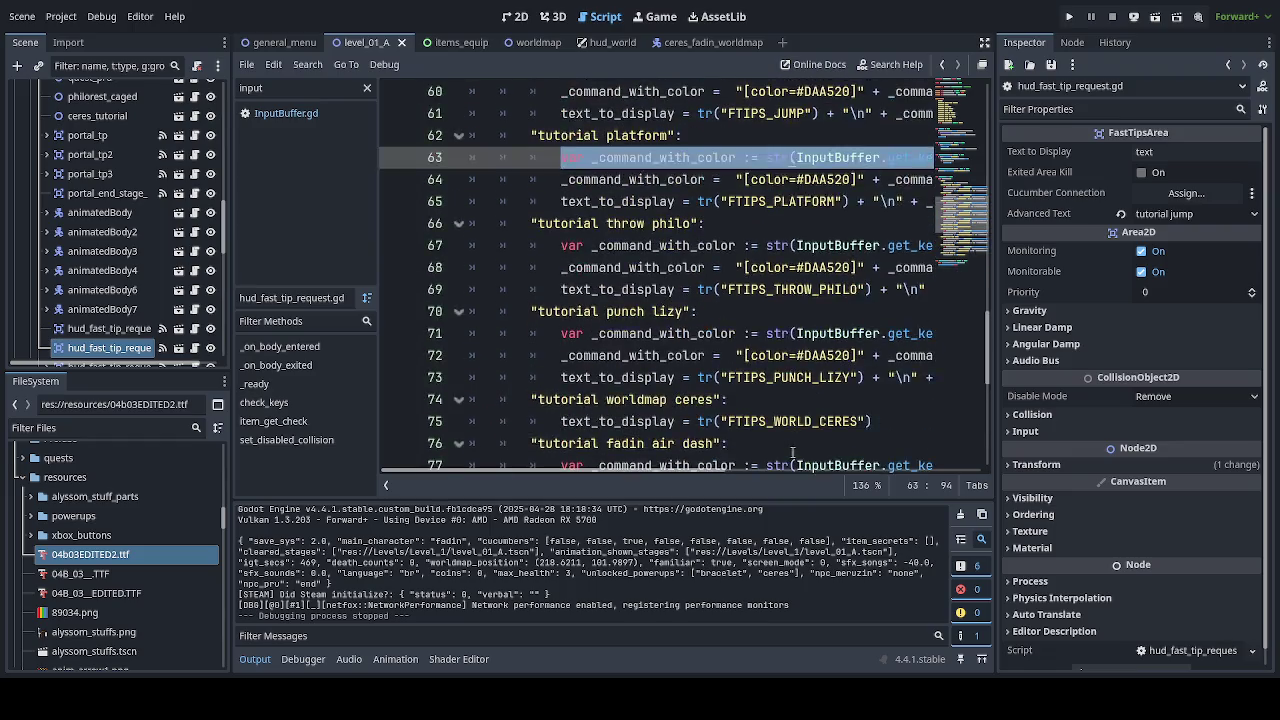
scroll(793, 452, up, 9)
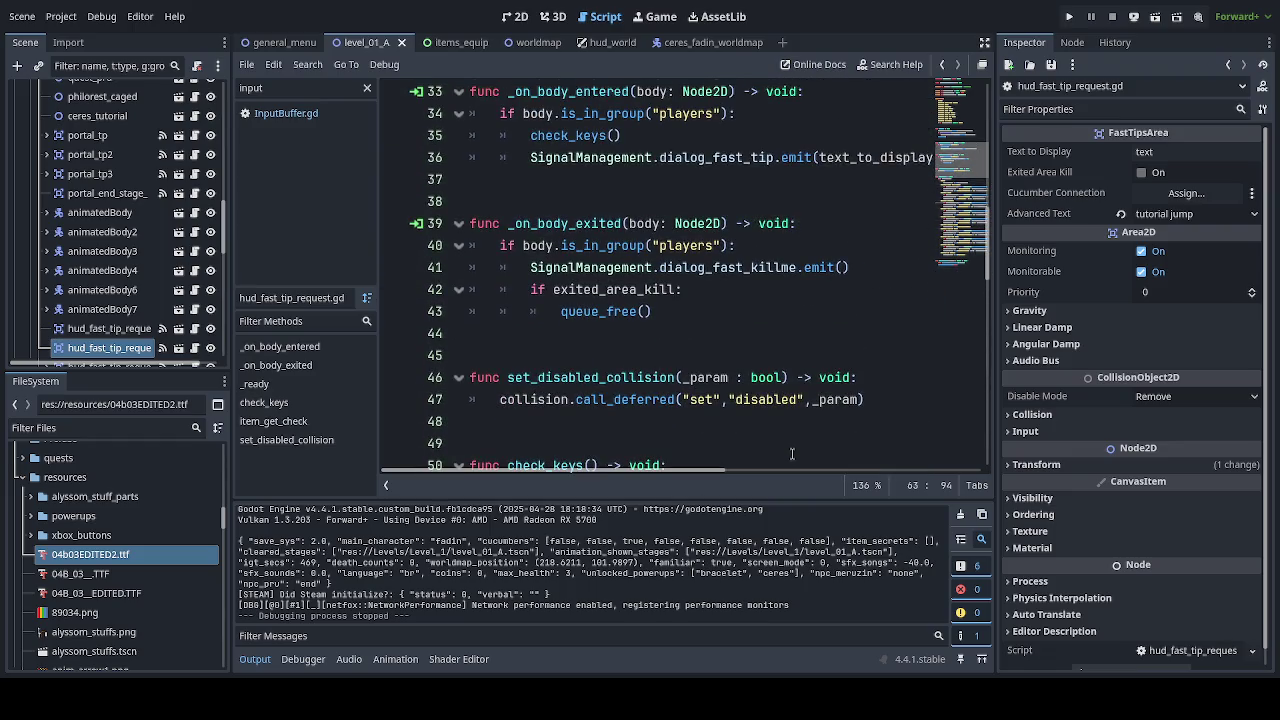
scroll(792, 454, down, 3)
scroll(790, 454, up, 6)
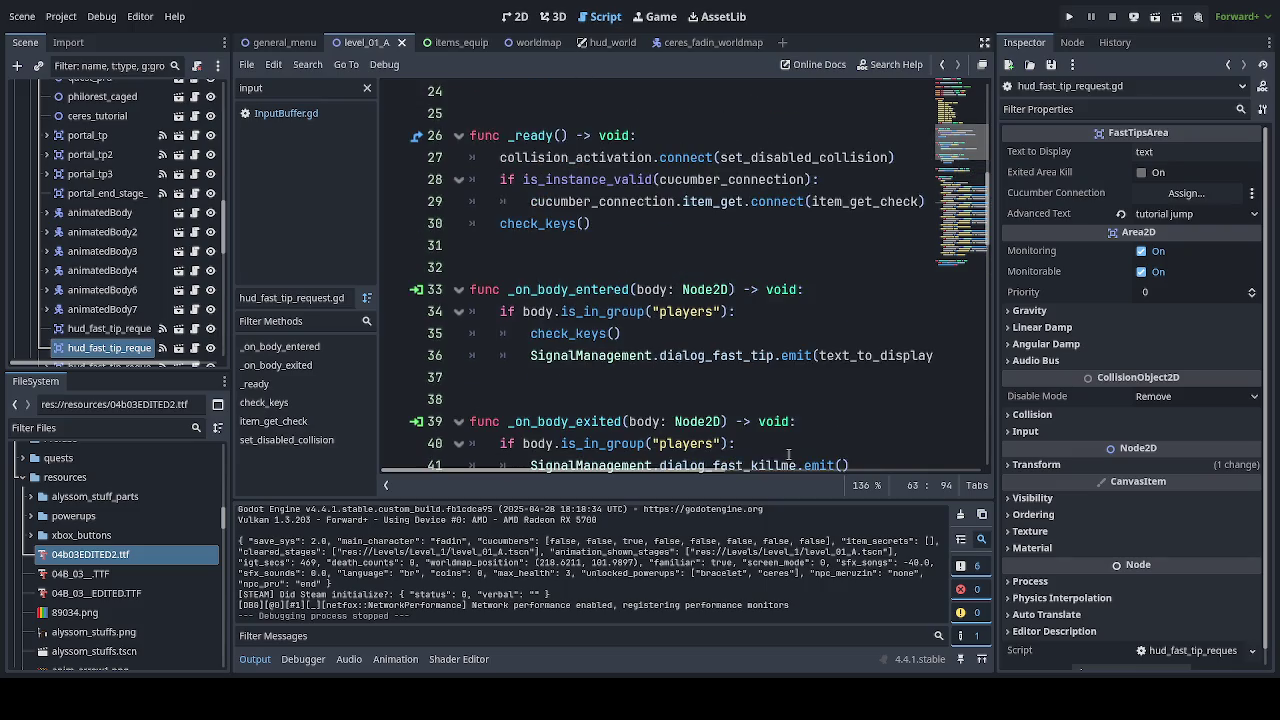
scroll(788, 455, down, 9)
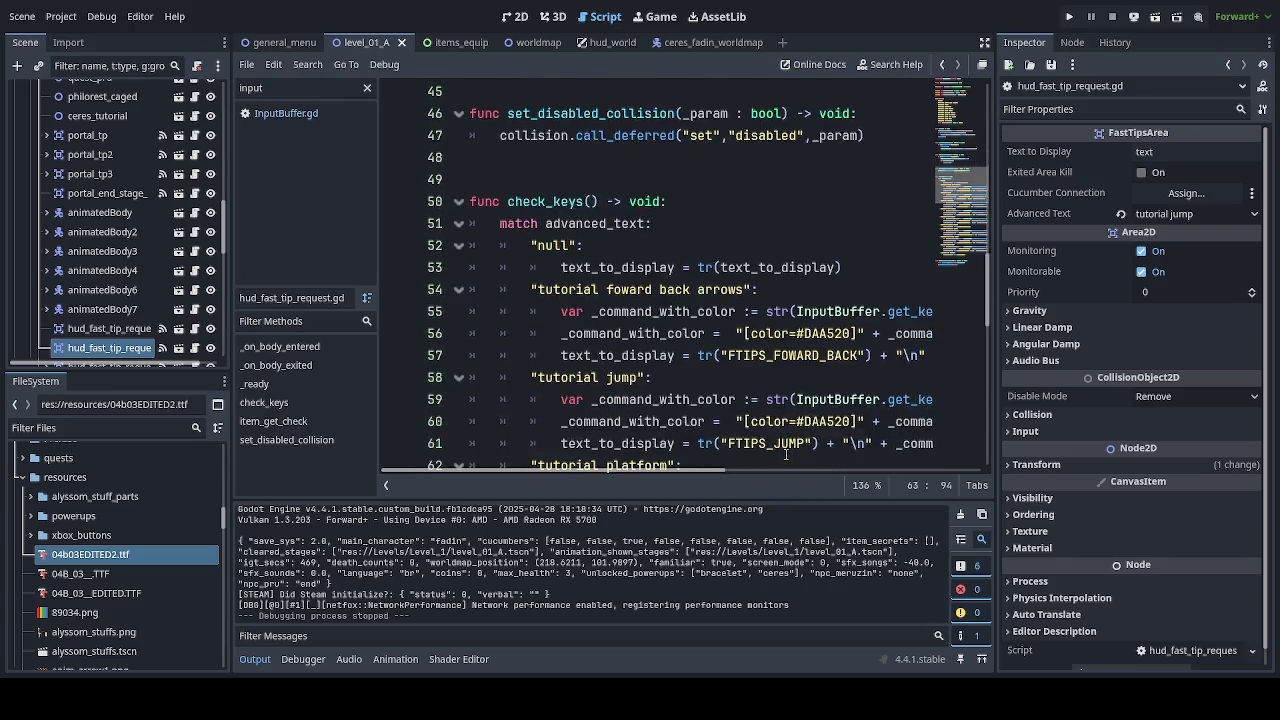
scroll(786, 455, down, 2)
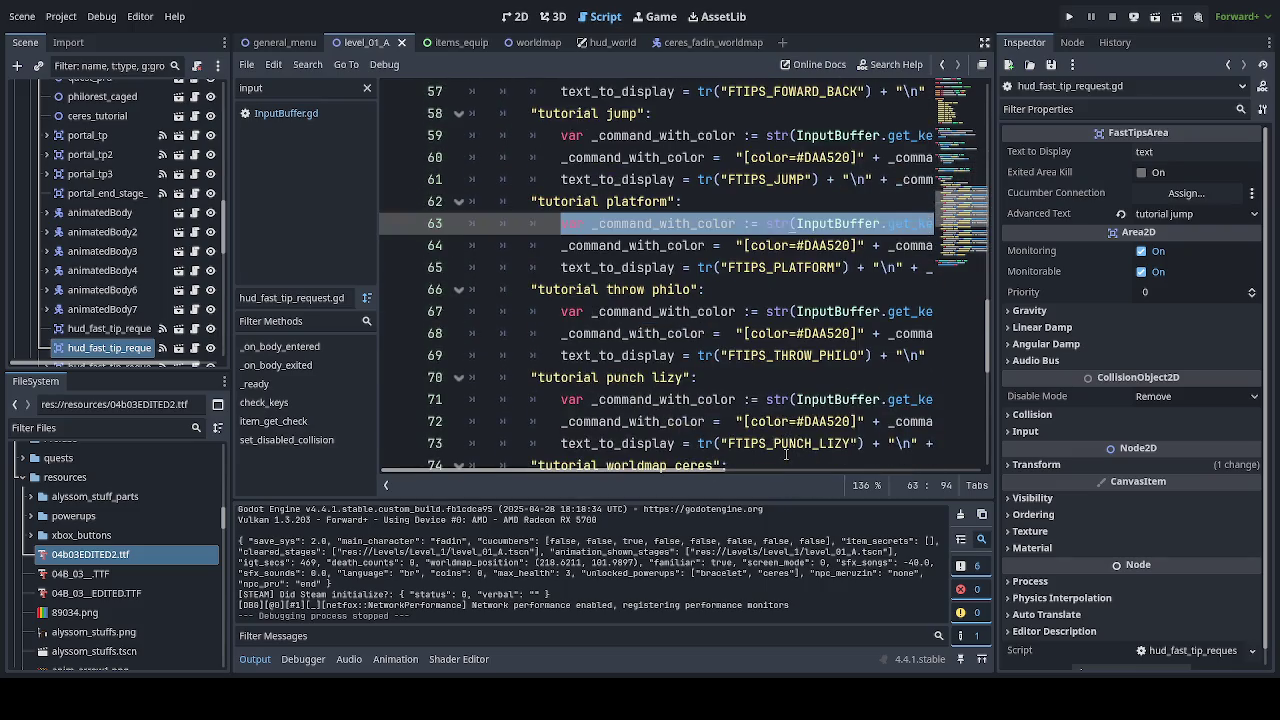
click(767, 311)
ctrl+click(625, 270)
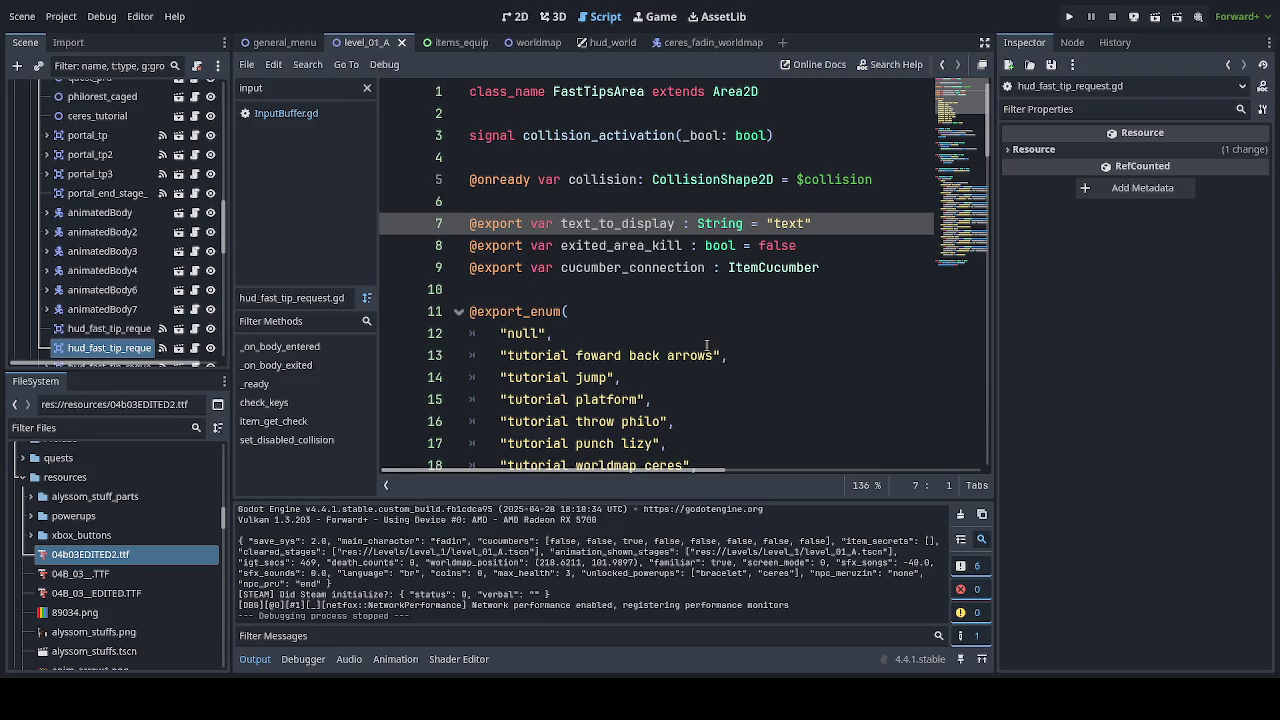
click(460, 44)
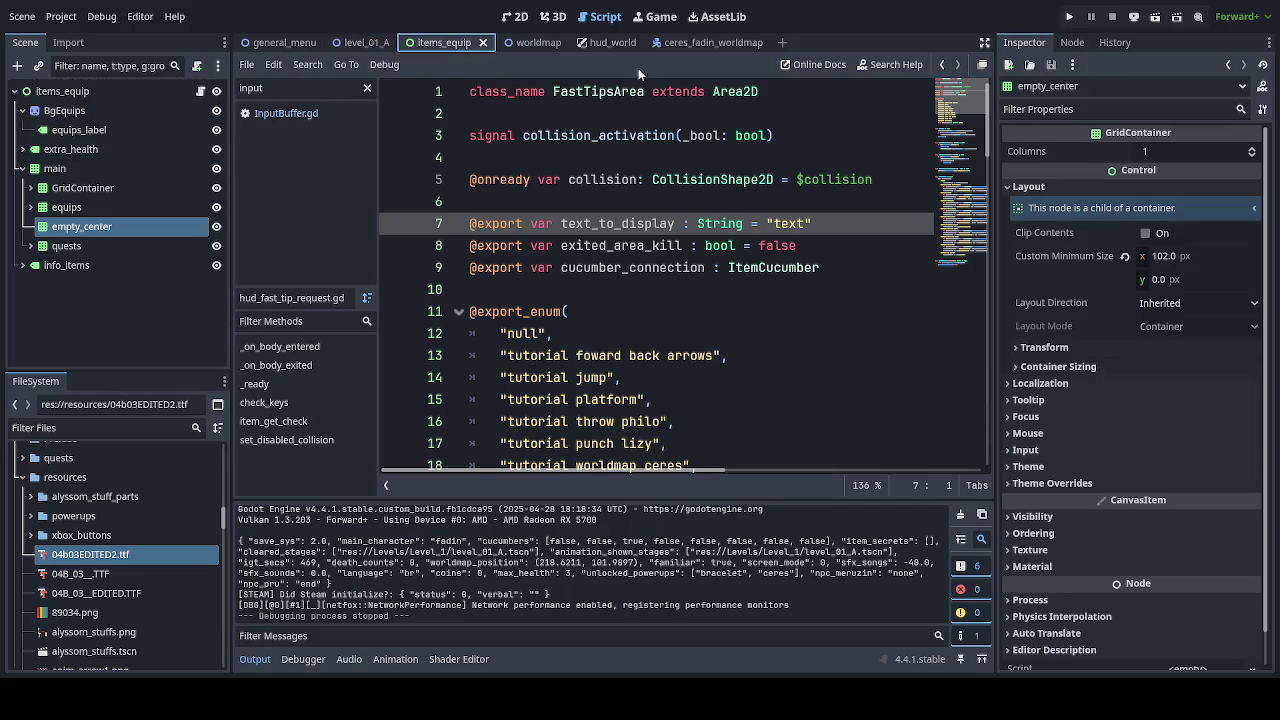
Enable BBCode on hud_world's input_to_change RichTextLabel, save the scene, and run the game.
click(605, 44)
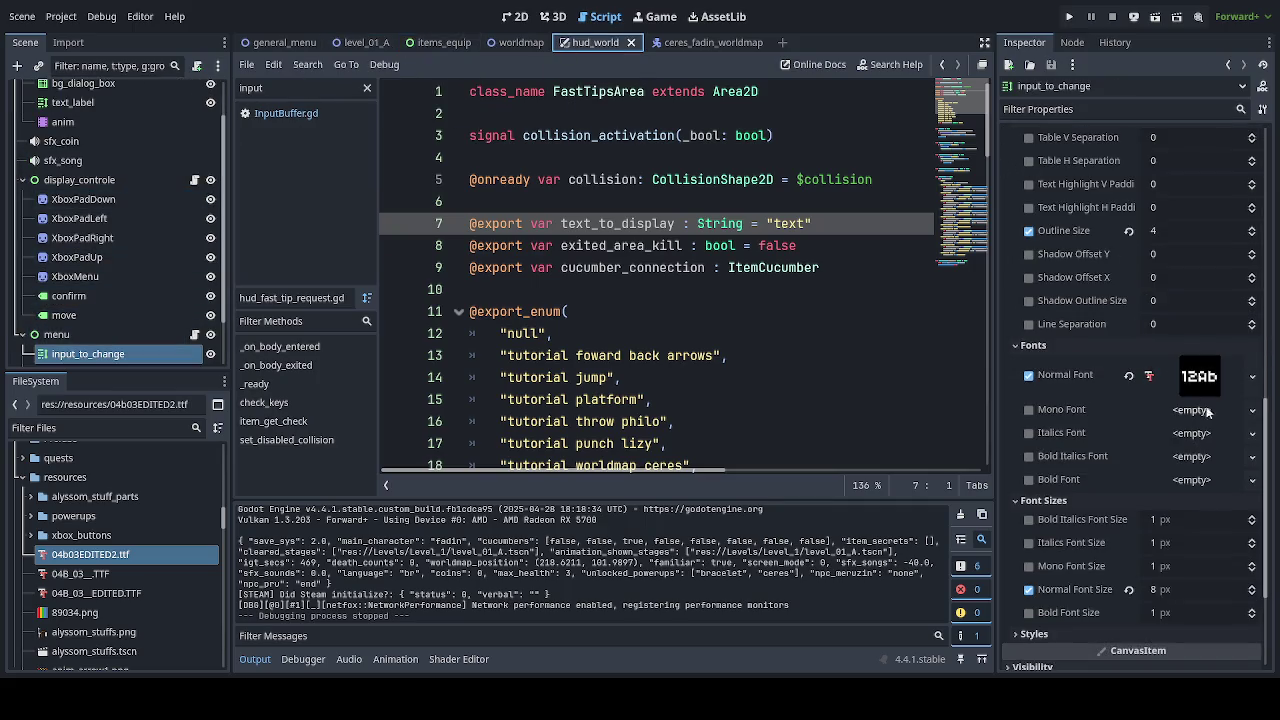
scroll(1181, 157, up, 15)
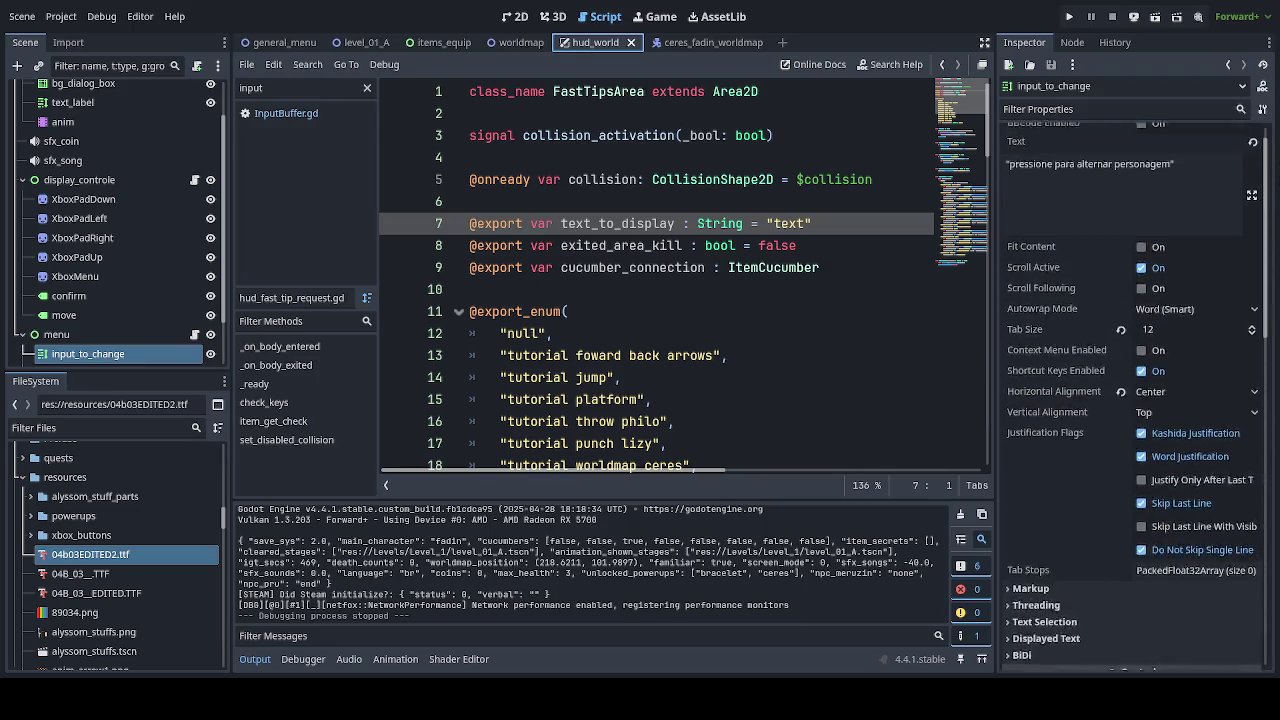
click(1162, 153)
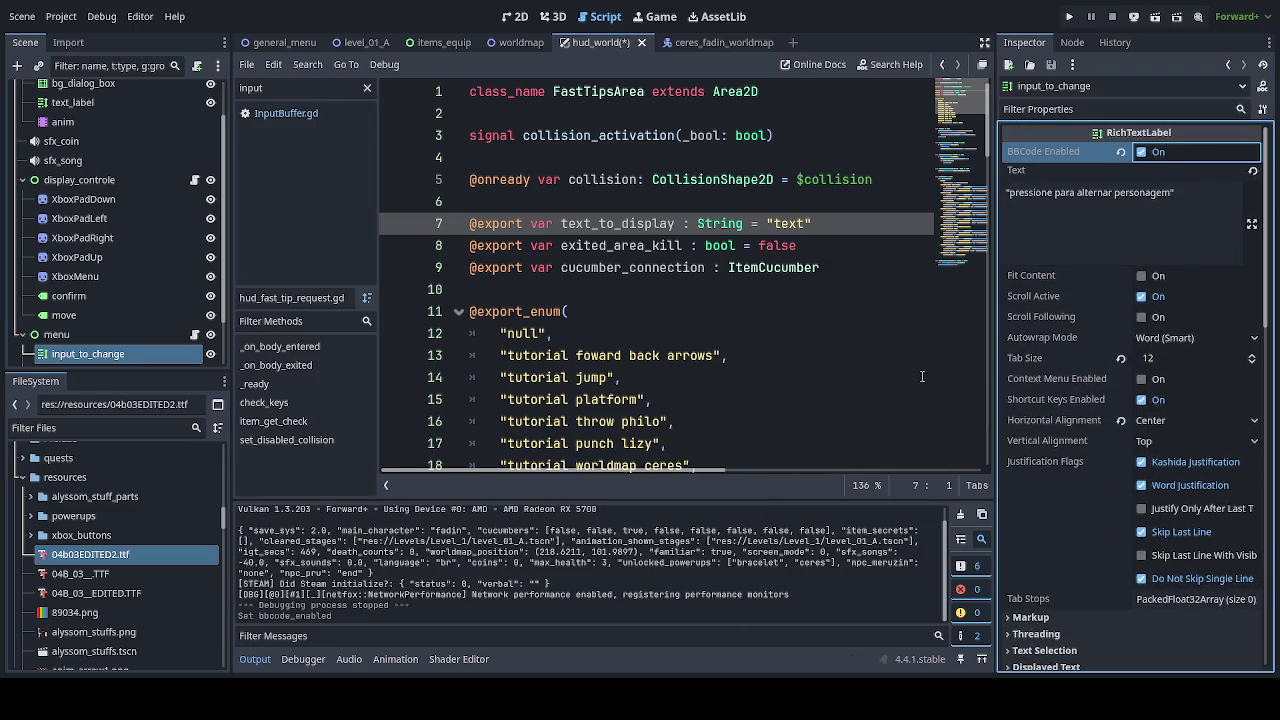
key(ctrl+s)
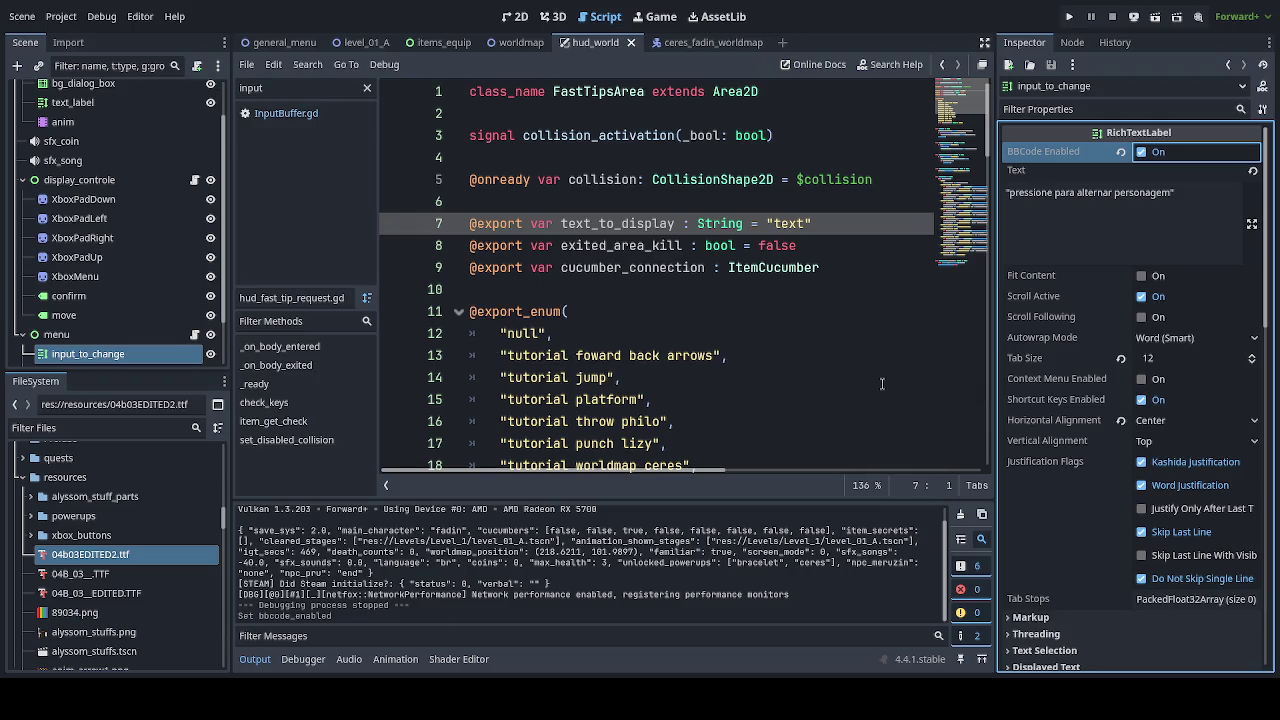
key(F5)
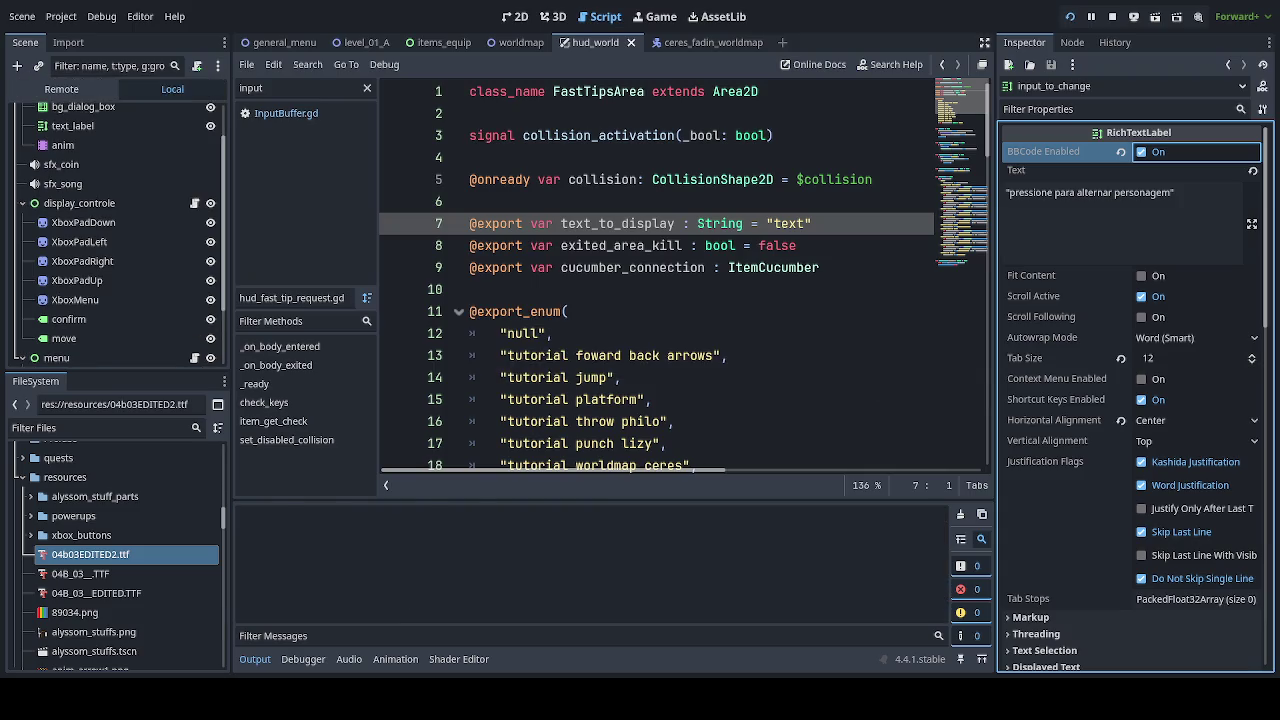
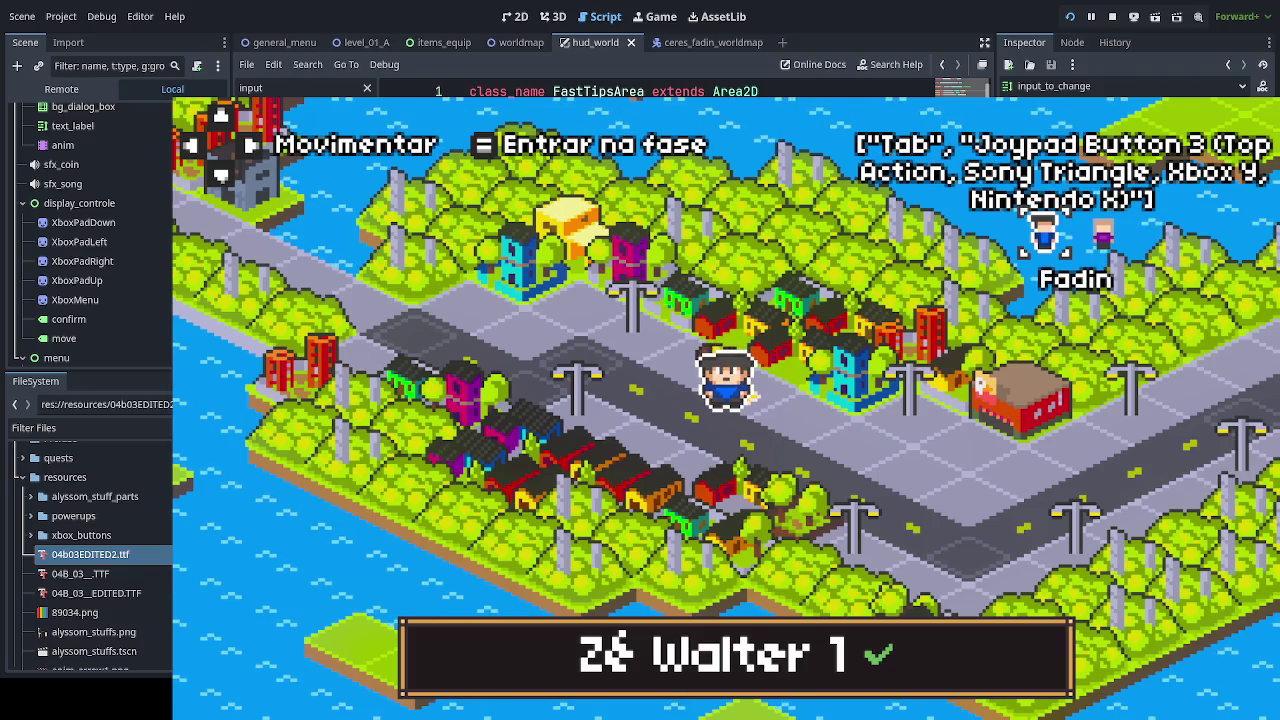
Stop the running world-map test to return to the script editor.
key(F8)
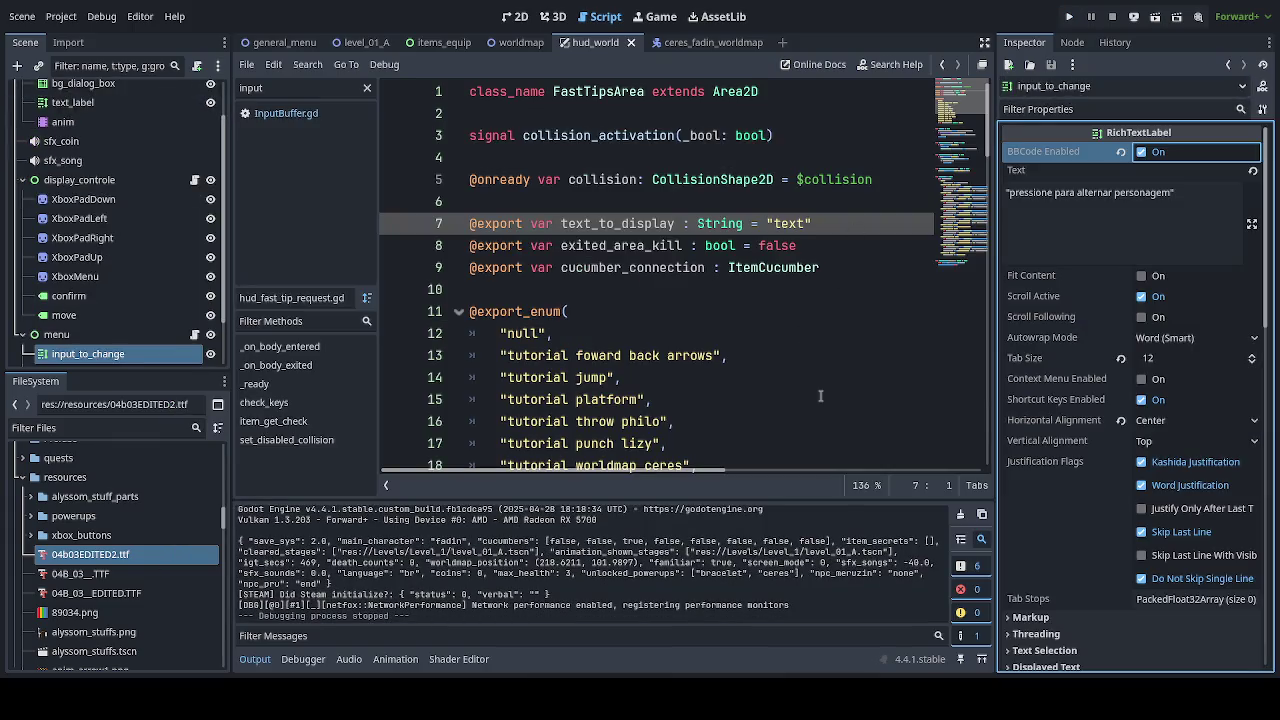
scroll(819, 398, down, 6)
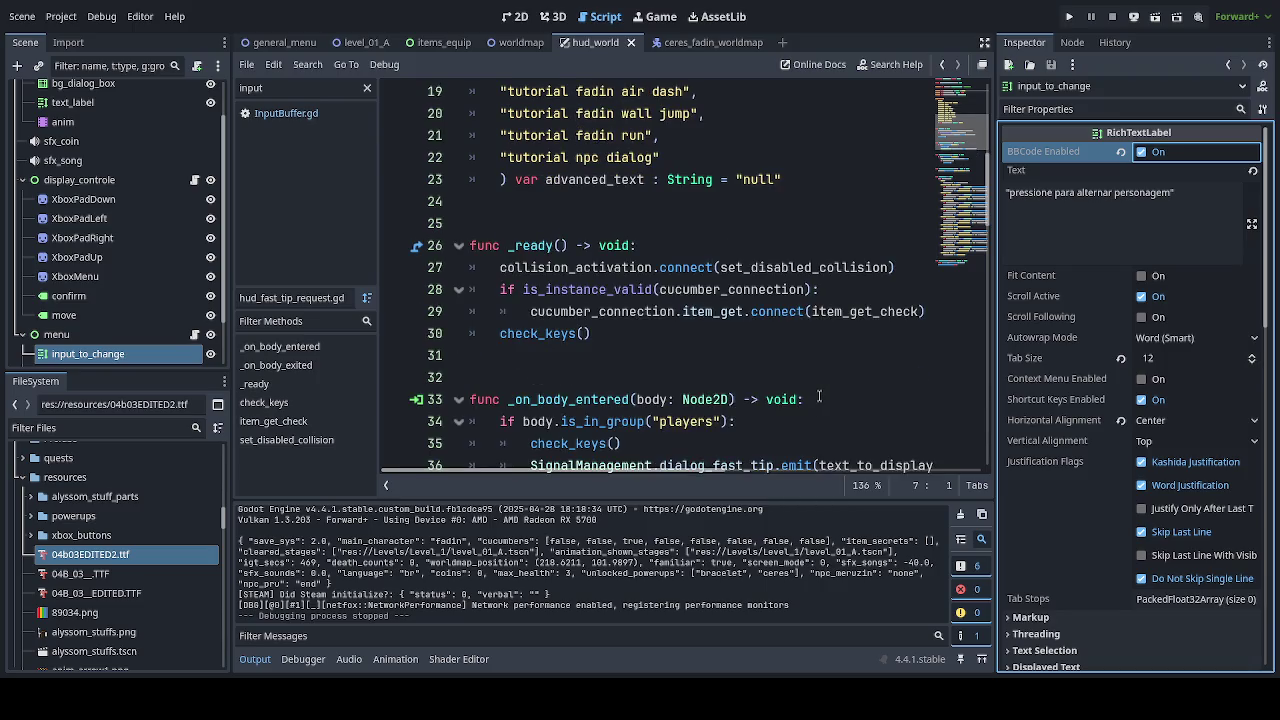
scroll(819, 398, up, 4)
scroll(812, 398, down, 5)
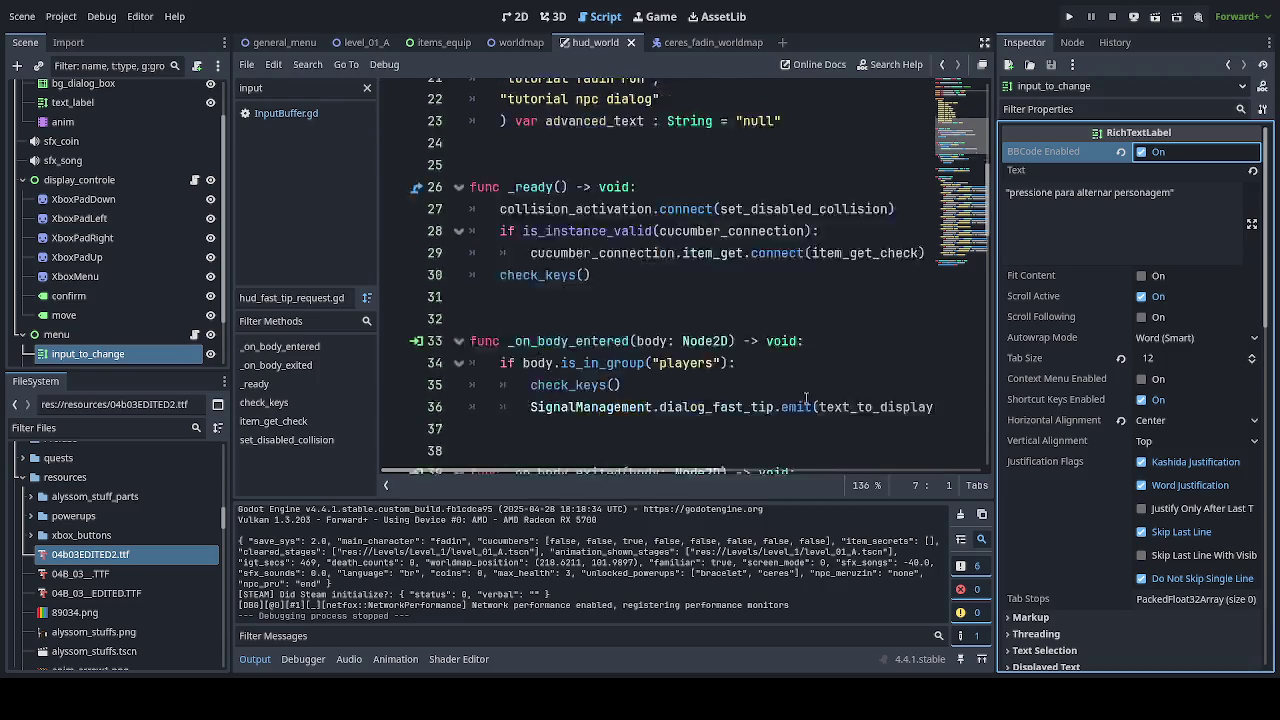
scroll(806, 398, down, 2)
scroll(806, 398, down, 6)
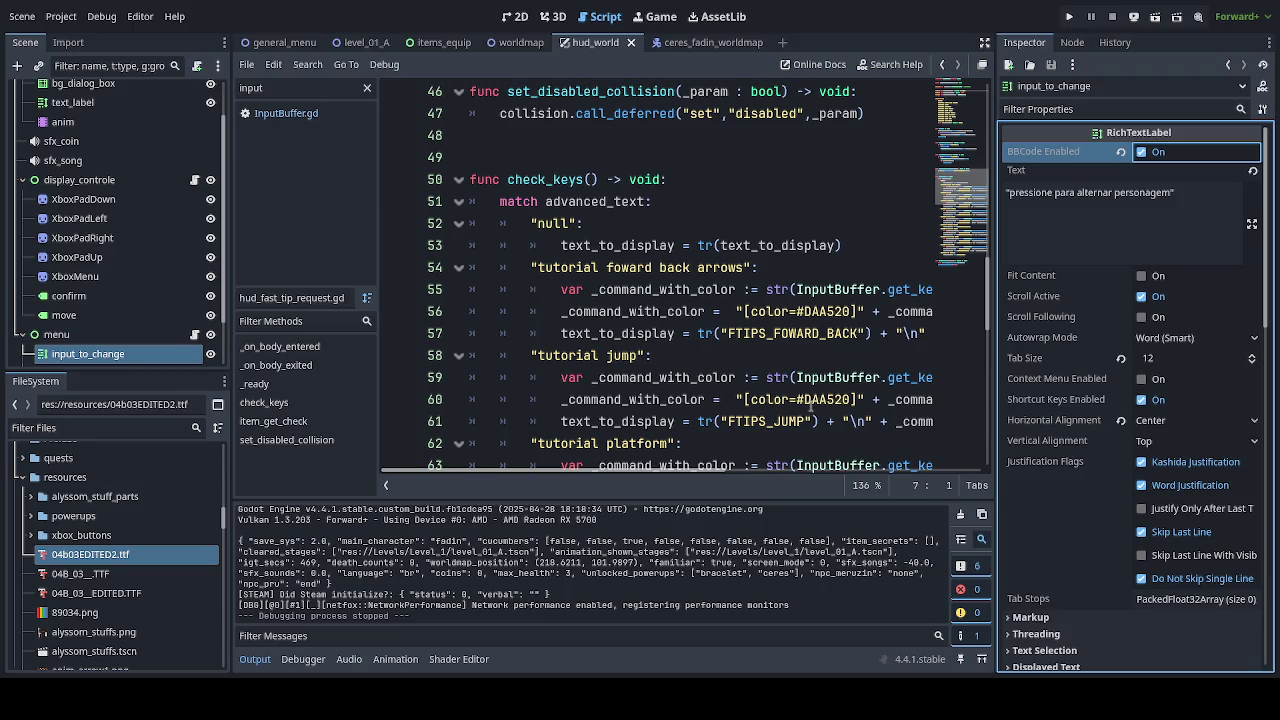
scroll(810, 407, down, 2)
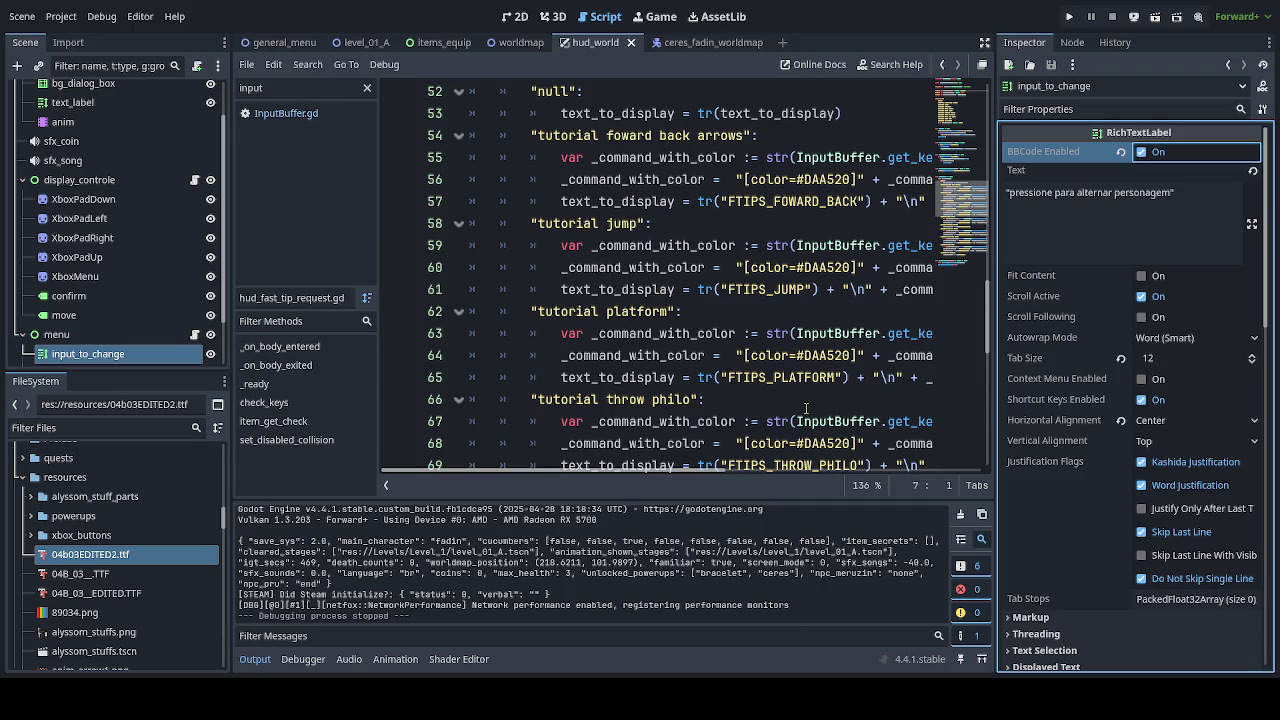
scroll(806, 408, down, 1)
scroll(806, 408, down, 7)
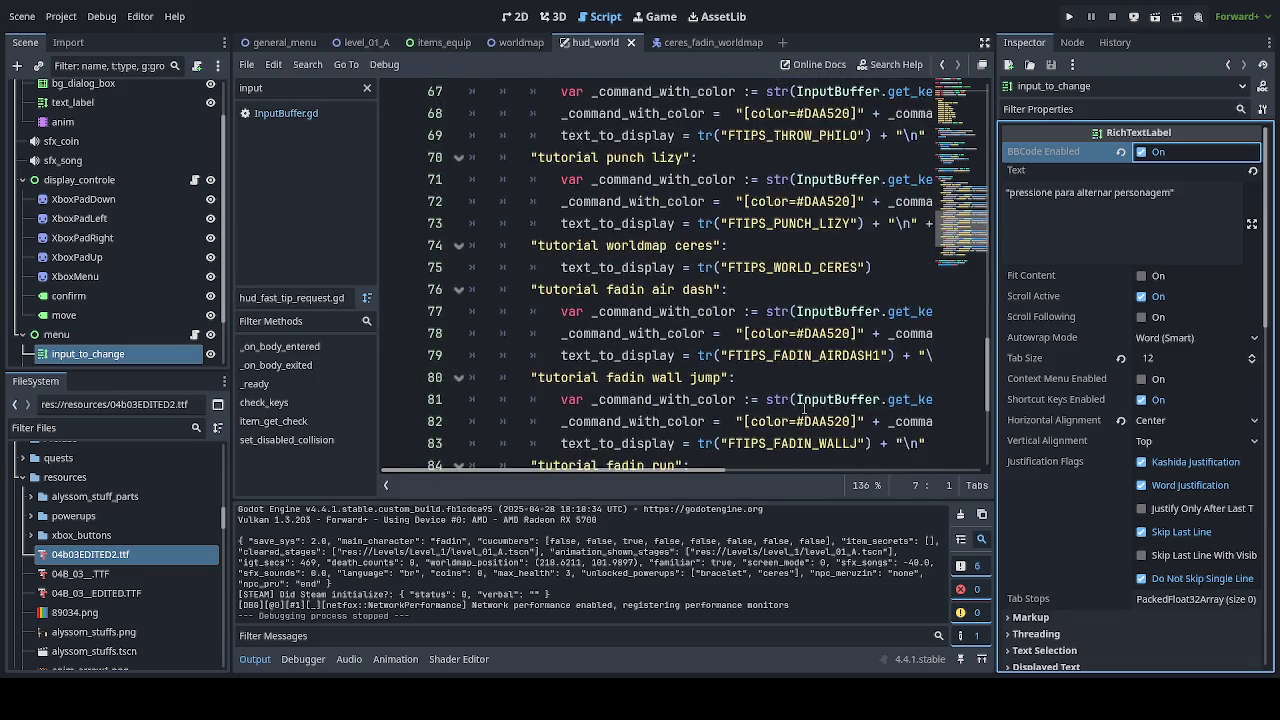
scroll(800, 407, down, 2)
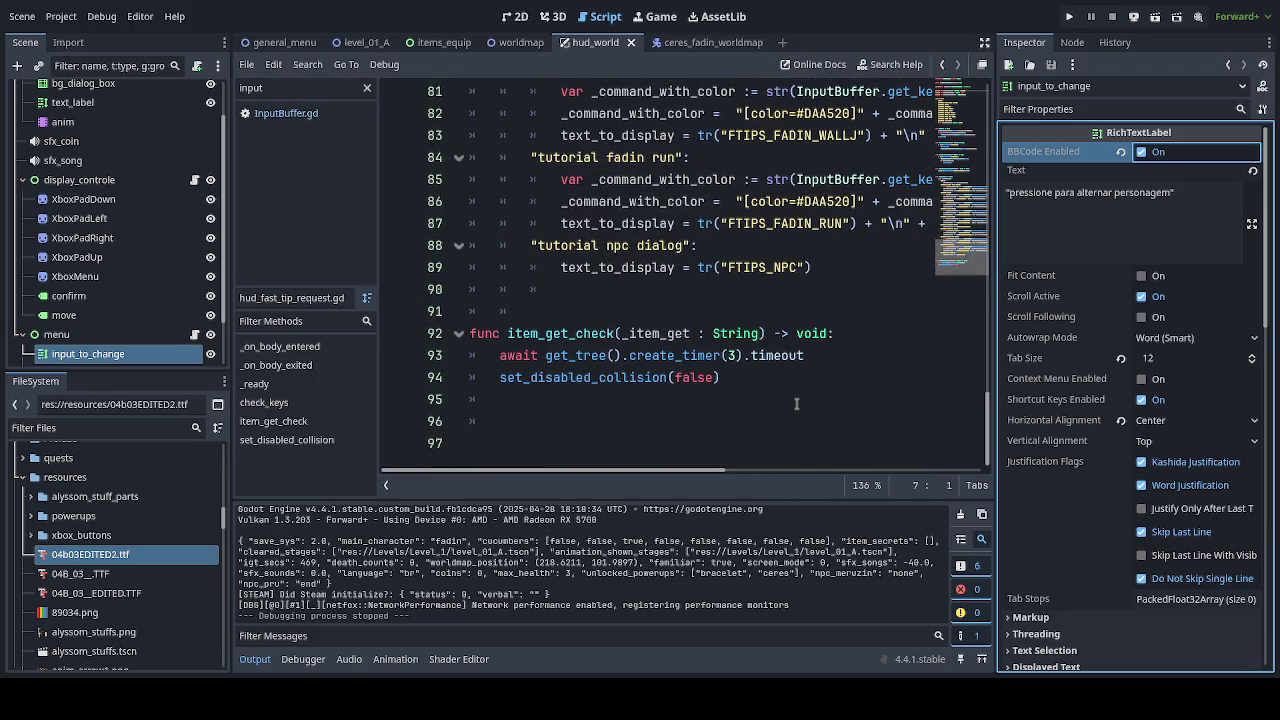
scroll(793, 402, up, 5)
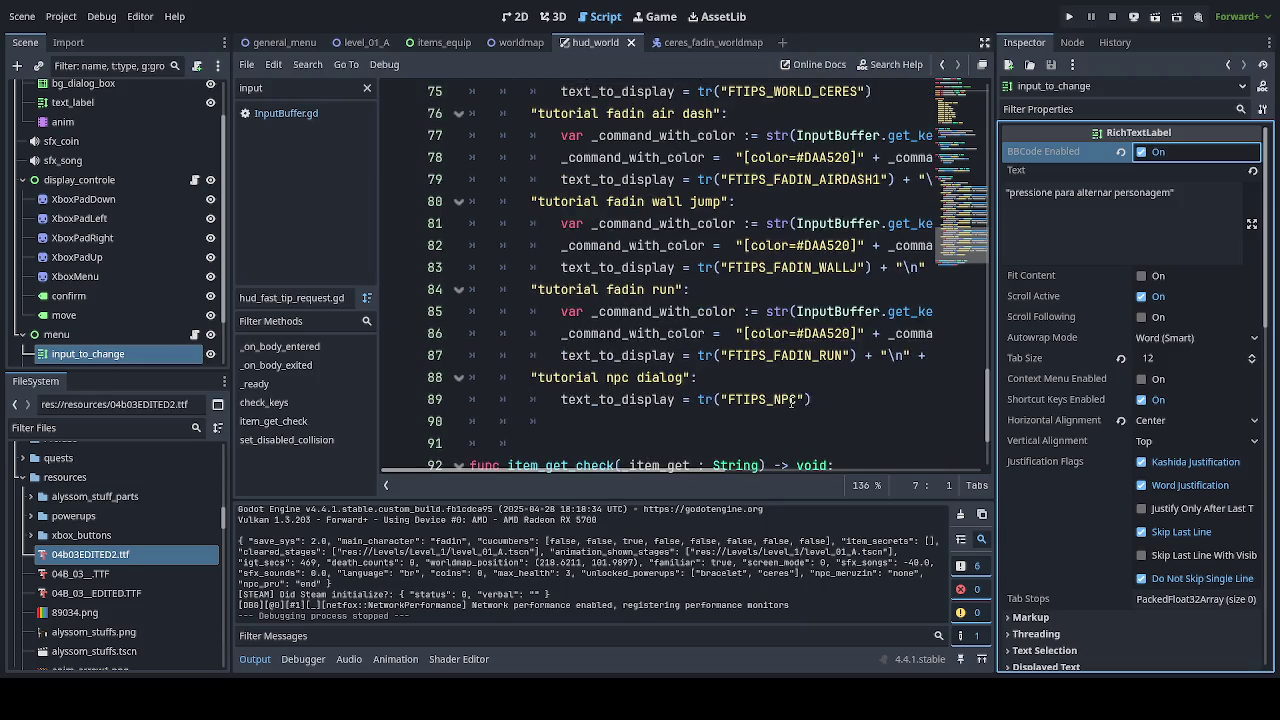
scroll(790, 401, up, 7)
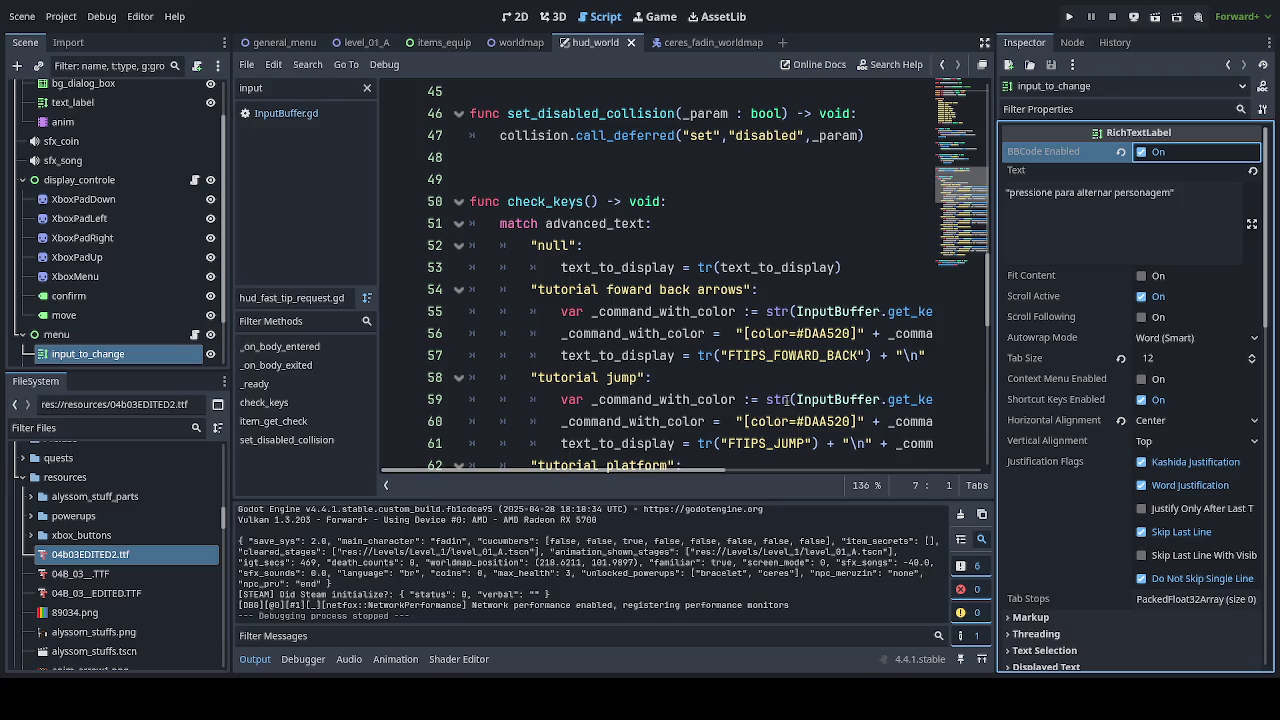
scroll(771, 388, up, 2)
scroll(771, 388, up, 2)
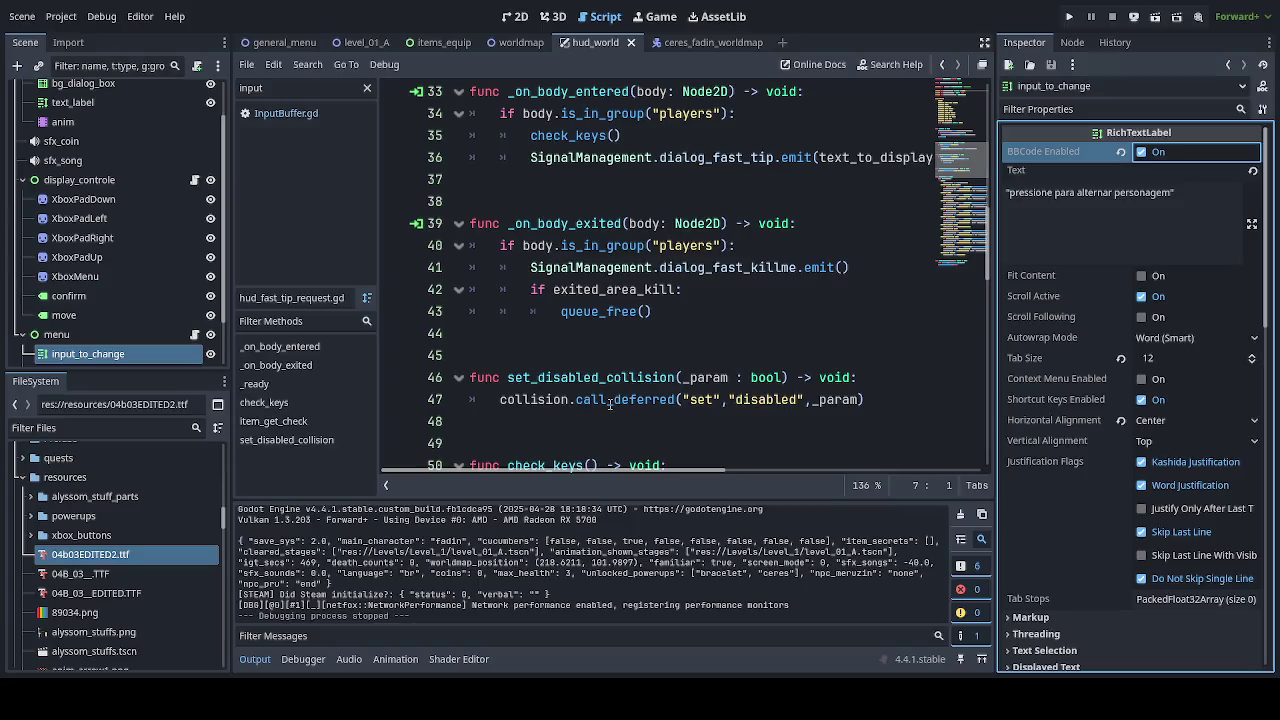
Filter the FileSystem for 'fast', open fast_tips_box.tscn and its root node's script.
click(123, 431)
text(fast)
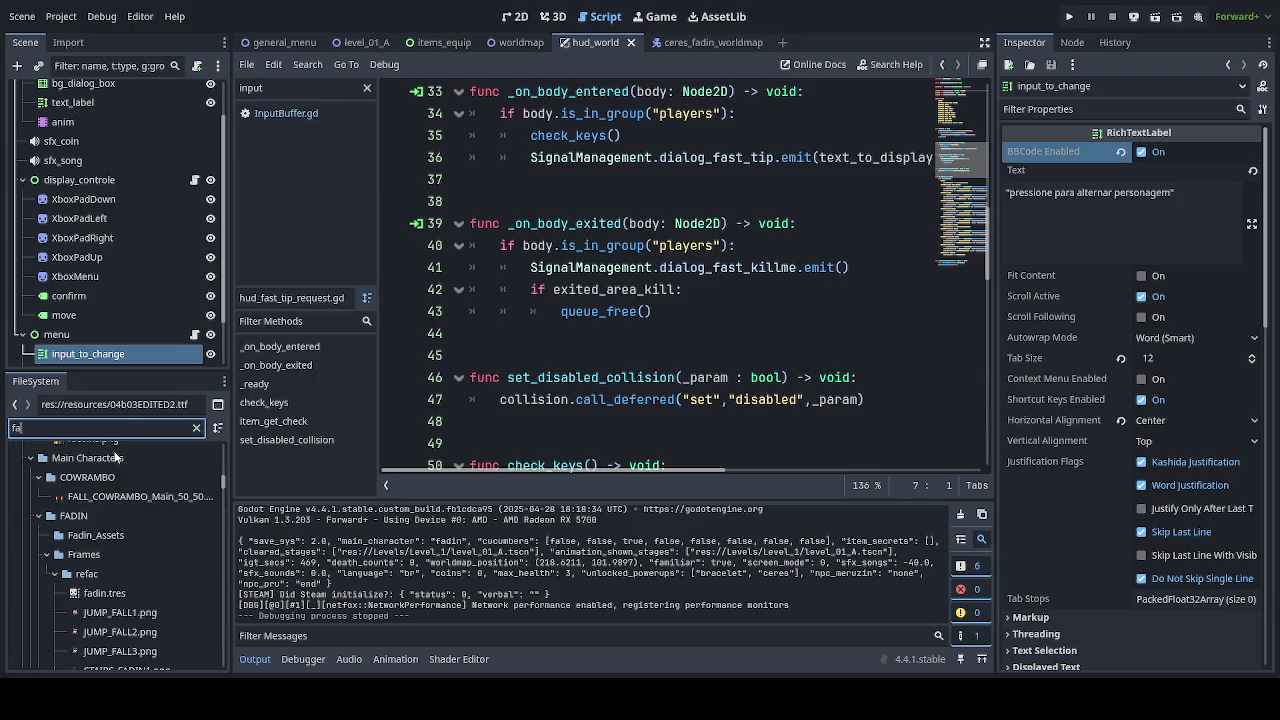
double_click(127, 483)
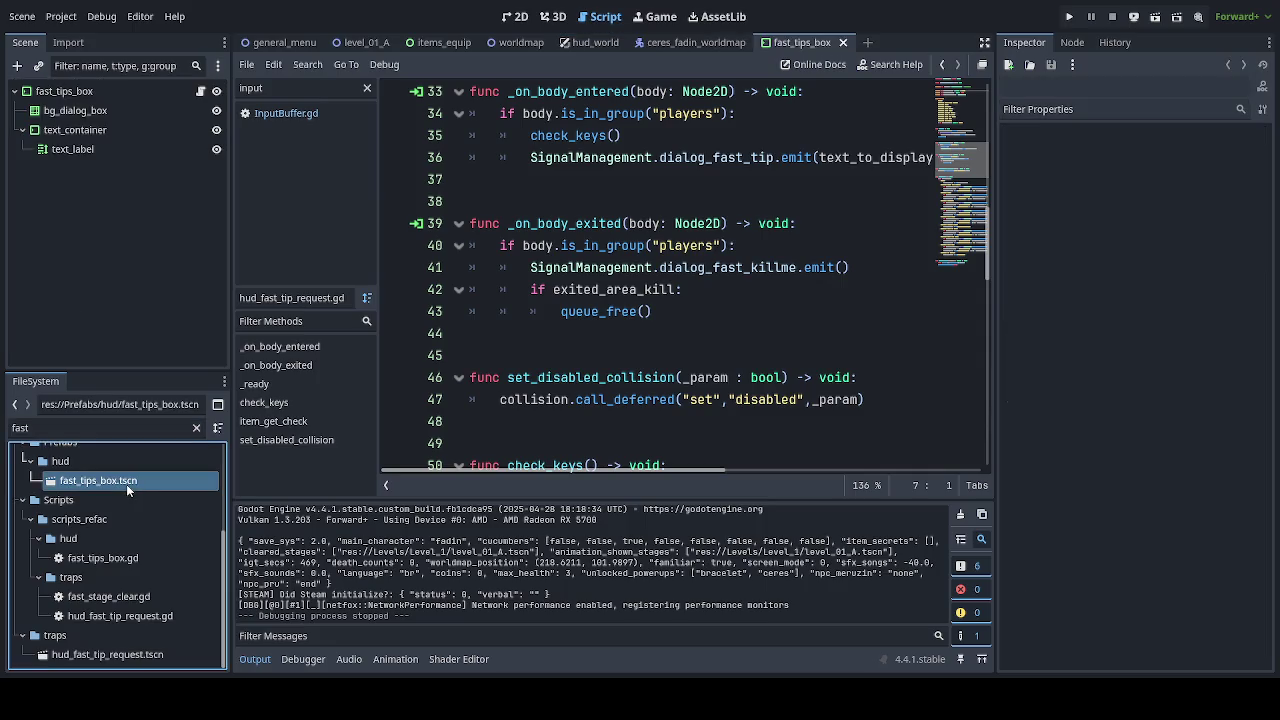
click(200, 92)
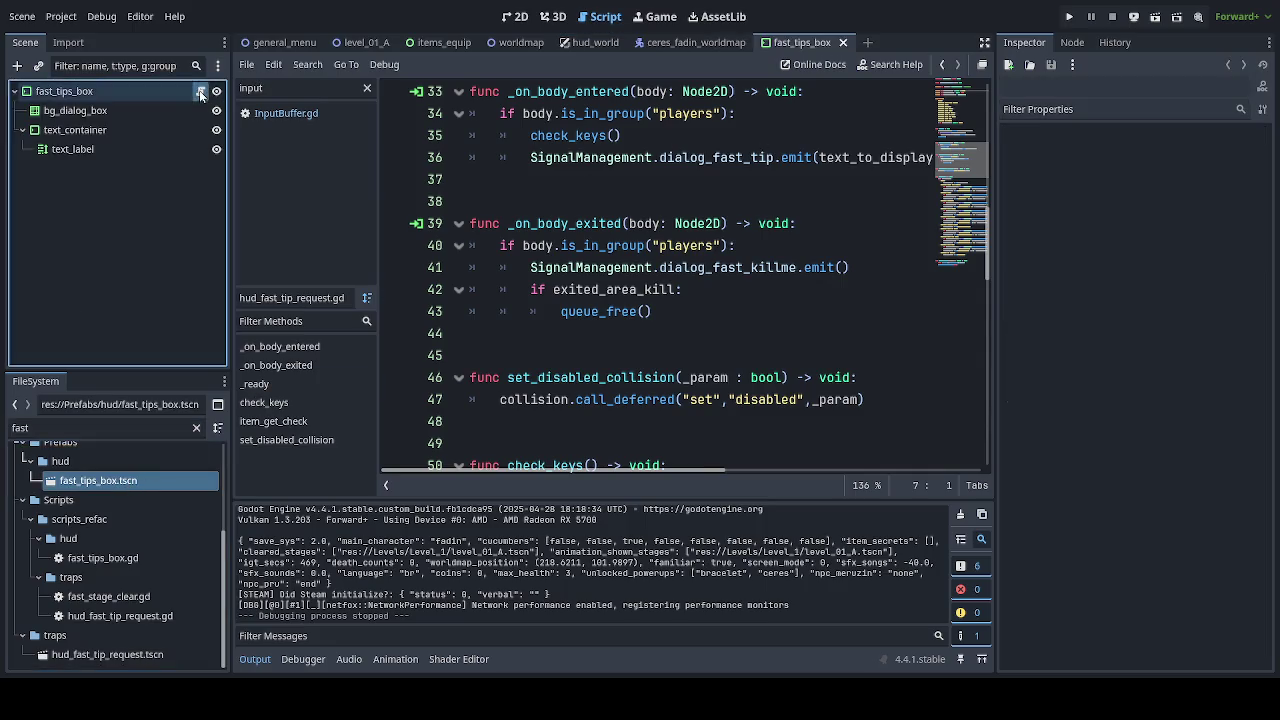
click(200, 92)
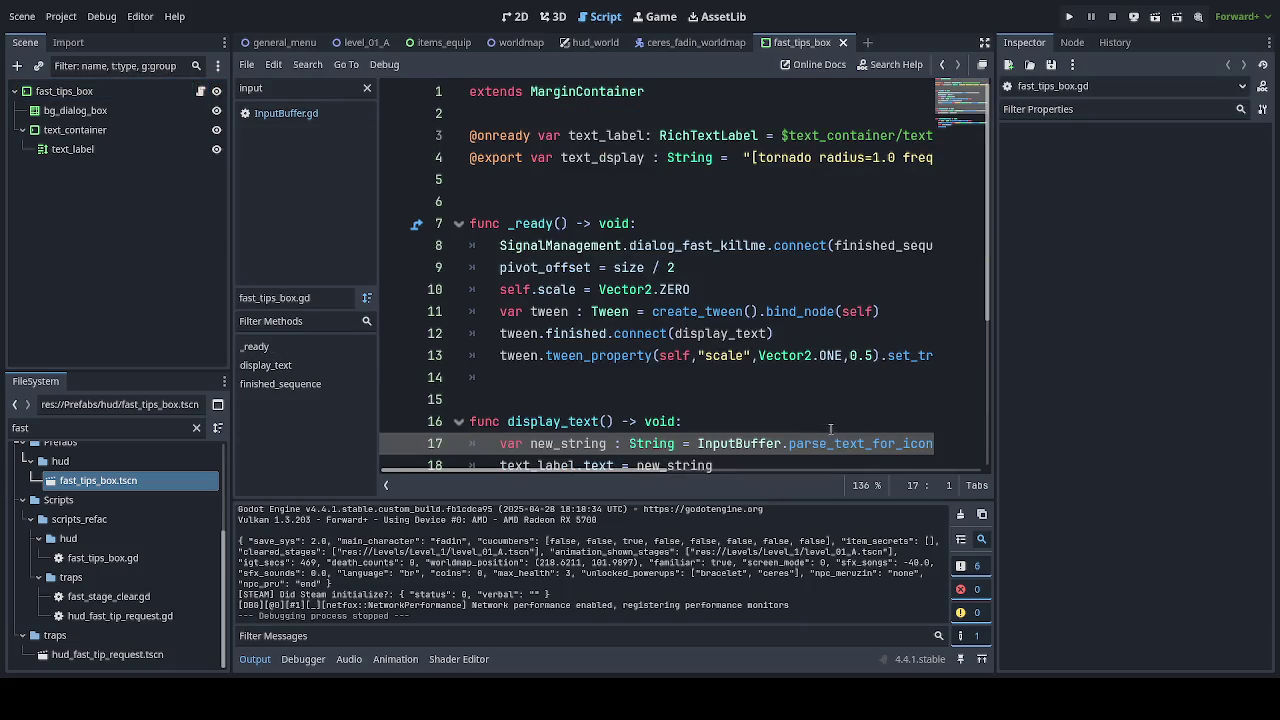
Review fast_tips_box.gd's display_text and jump to the parse_text_for_icons definition.
scroll(830, 428, down, 1)
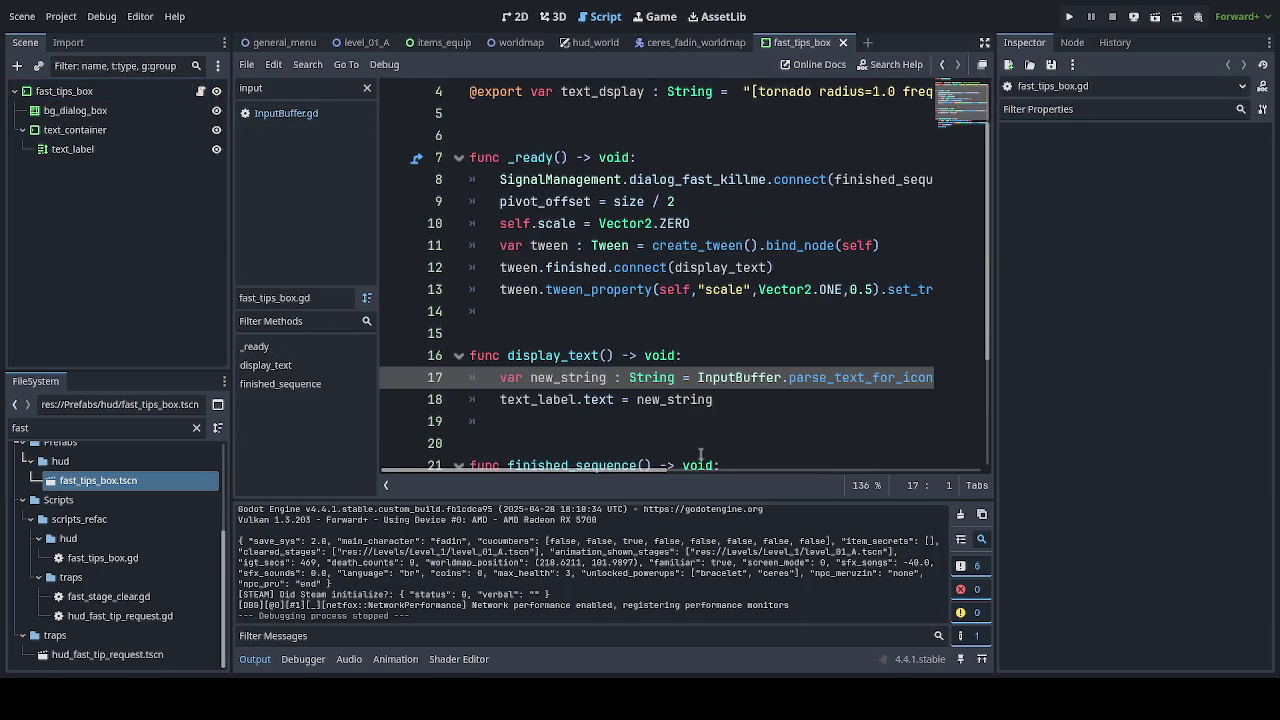
scroll(693, 344, up, 1)
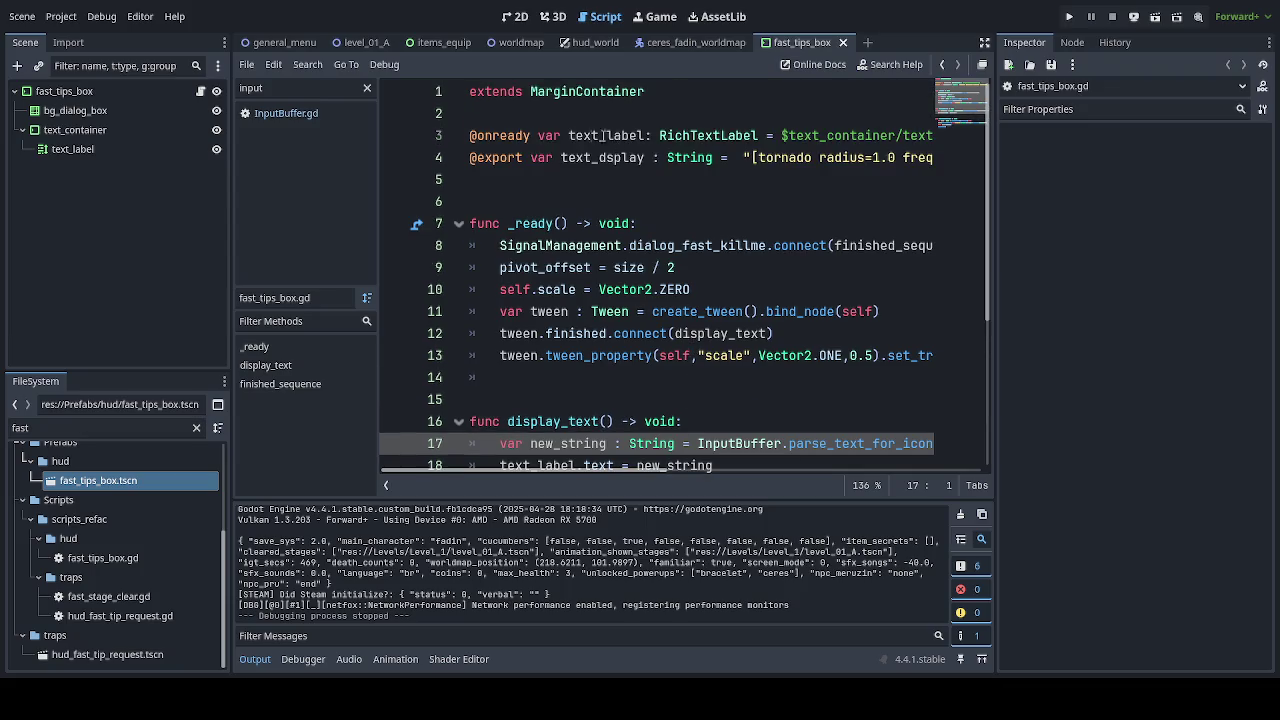
scroll(688, 324, down, 2)
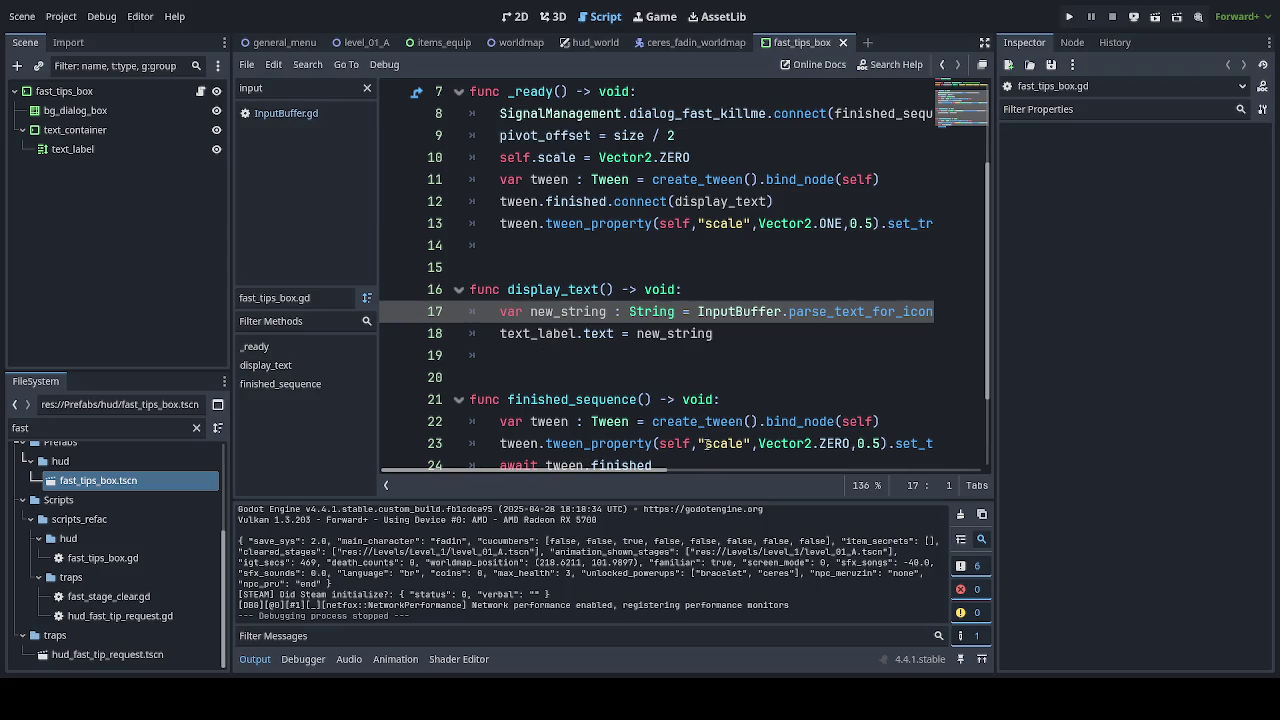
drag(638, 470, 710, 483)
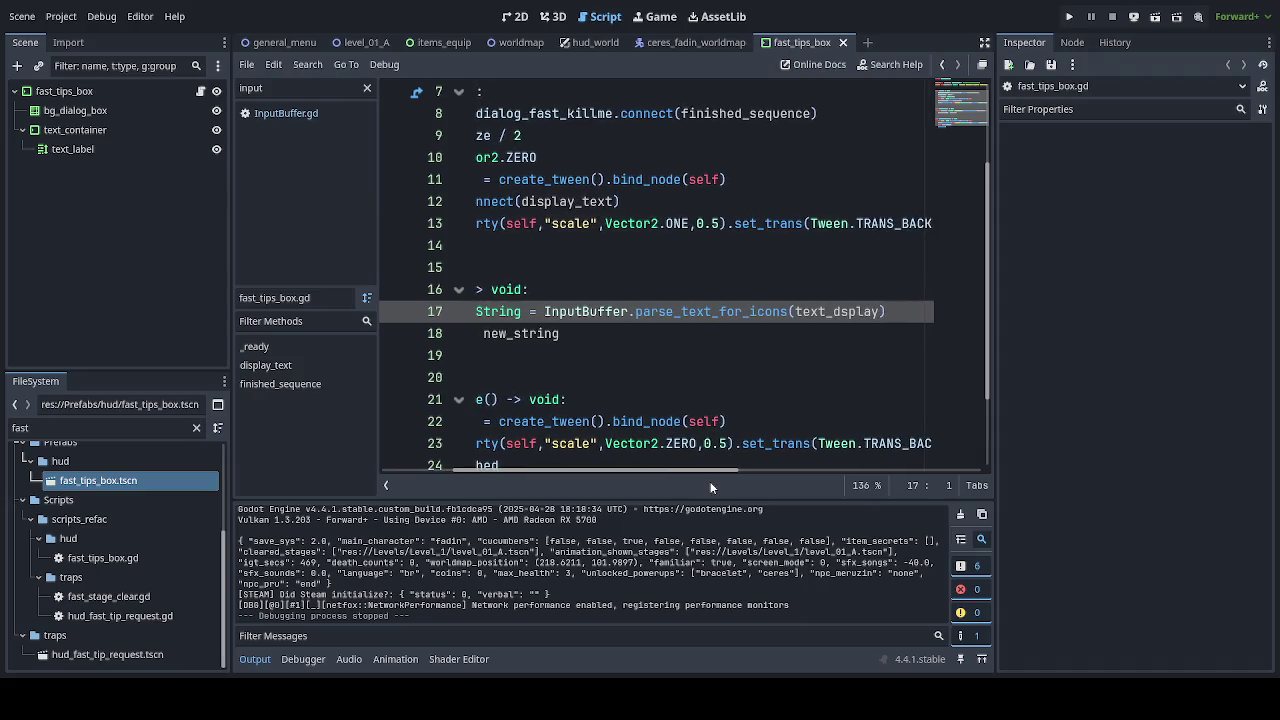
mouse_move(710, 483)
mouse_down()
mouse_move(623, 479)
mouse_move(661, 478)
mouse_up()
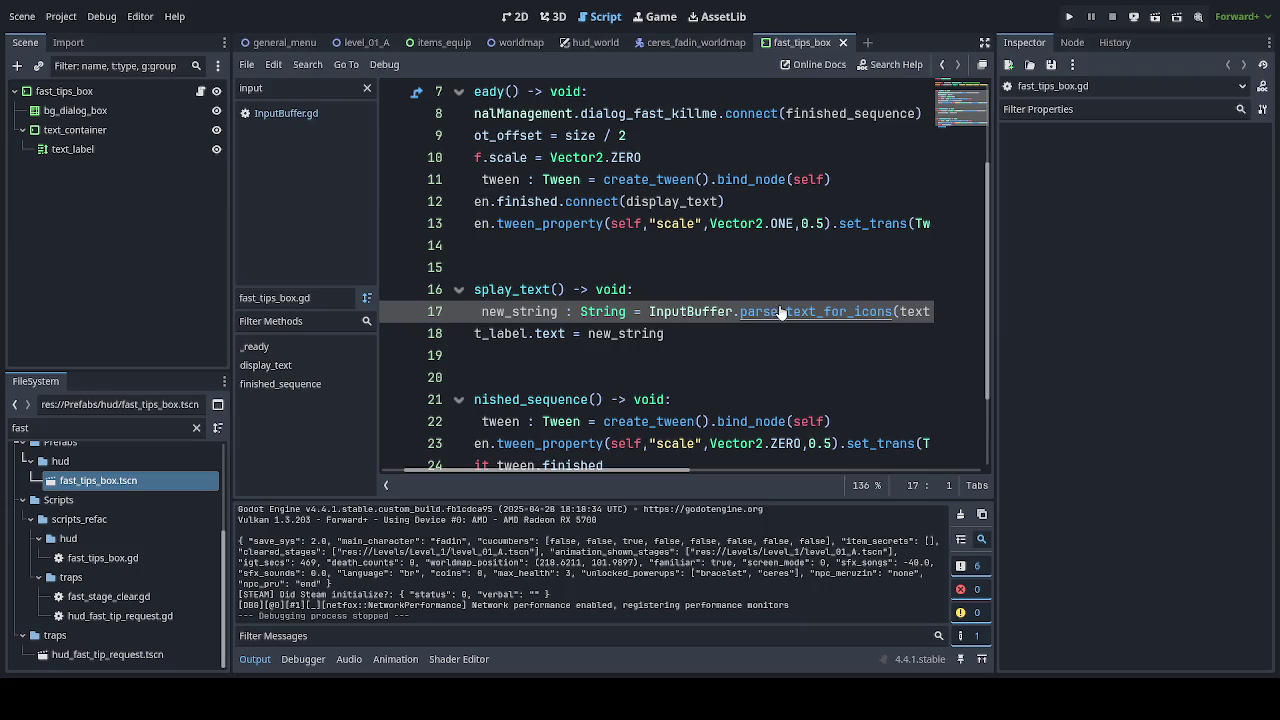
ctrl+click(780, 312)
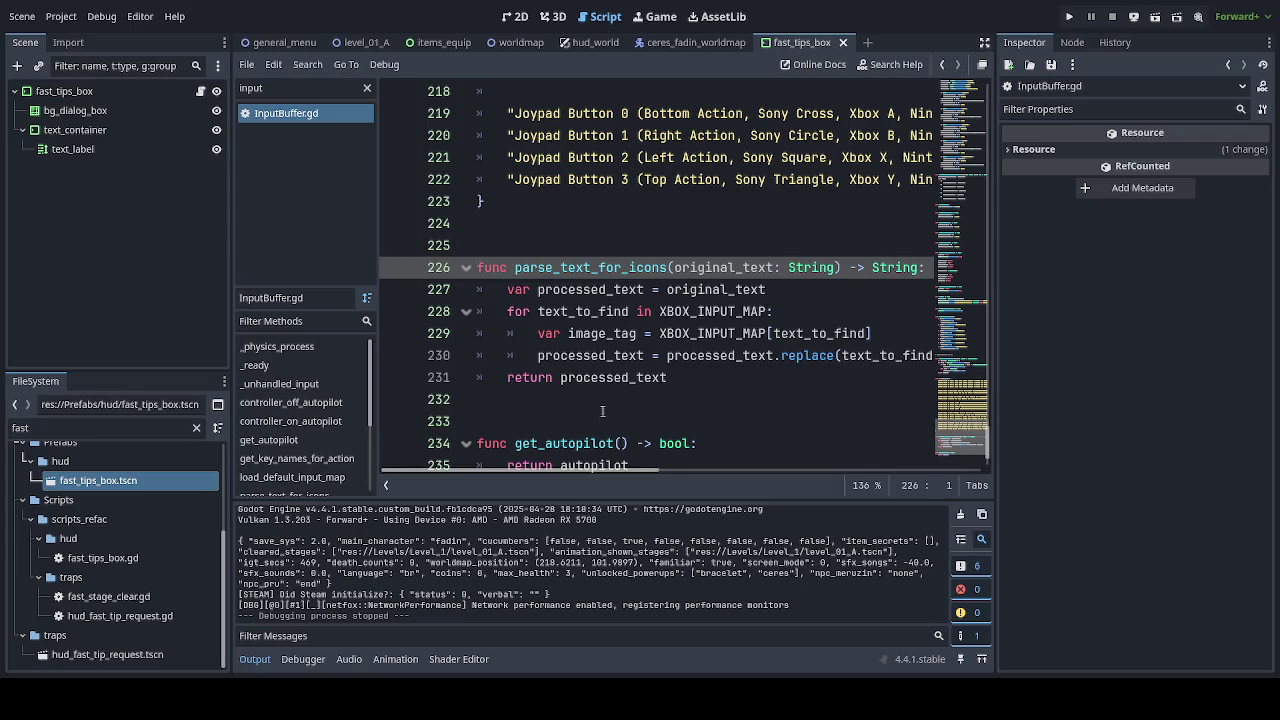
Reopen fast_tips_box.gd and select the 'var new_string = InputBuffer.parse_text_for_icons' line.
click(590, 42)
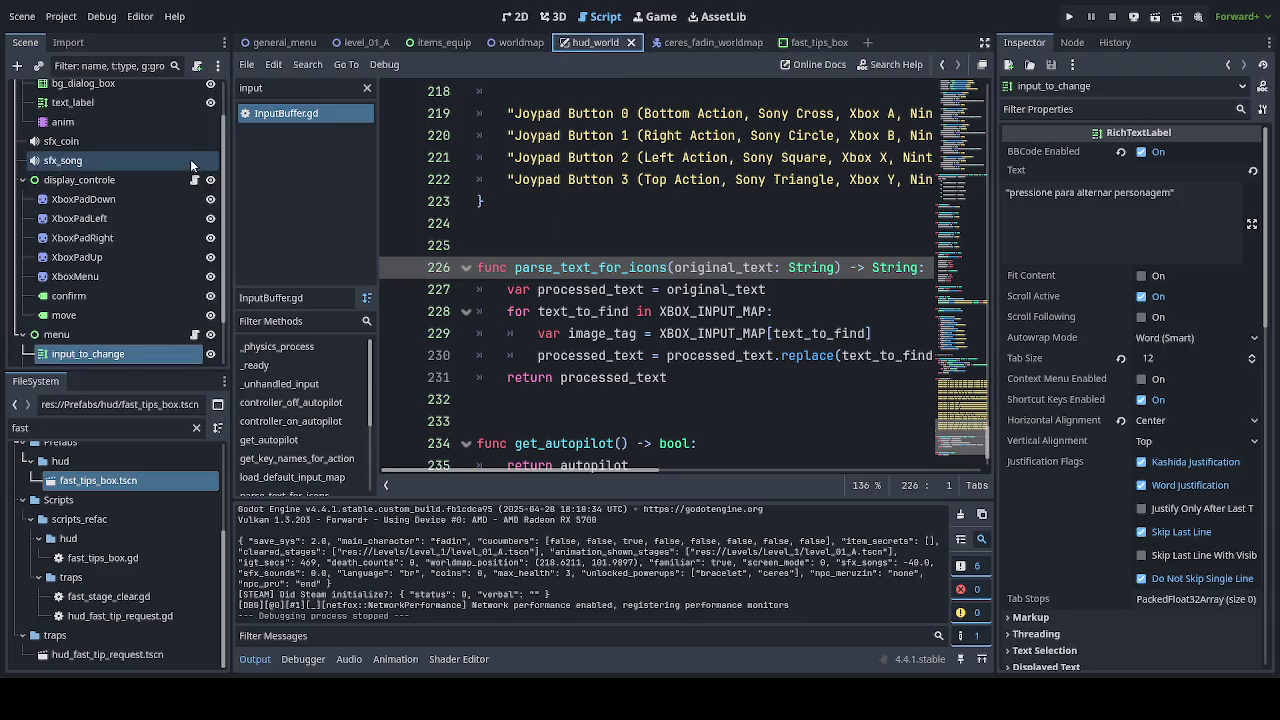
click(796, 44)
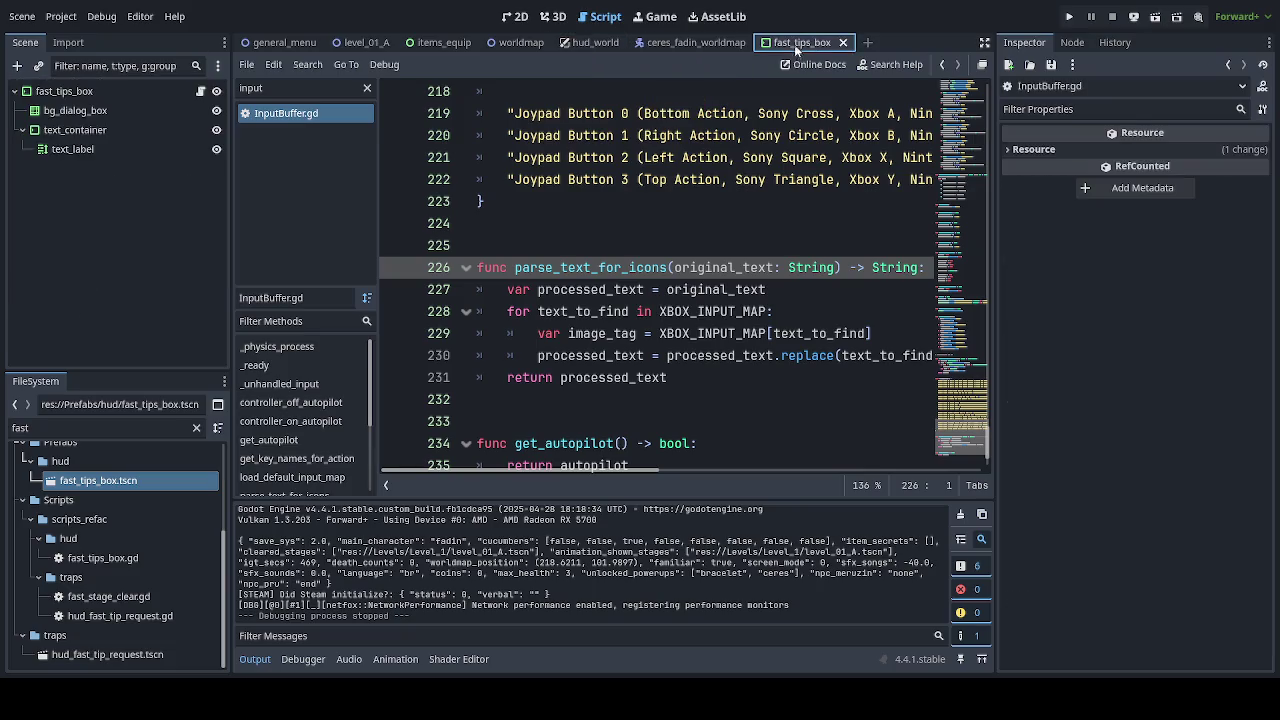
click(202, 91)
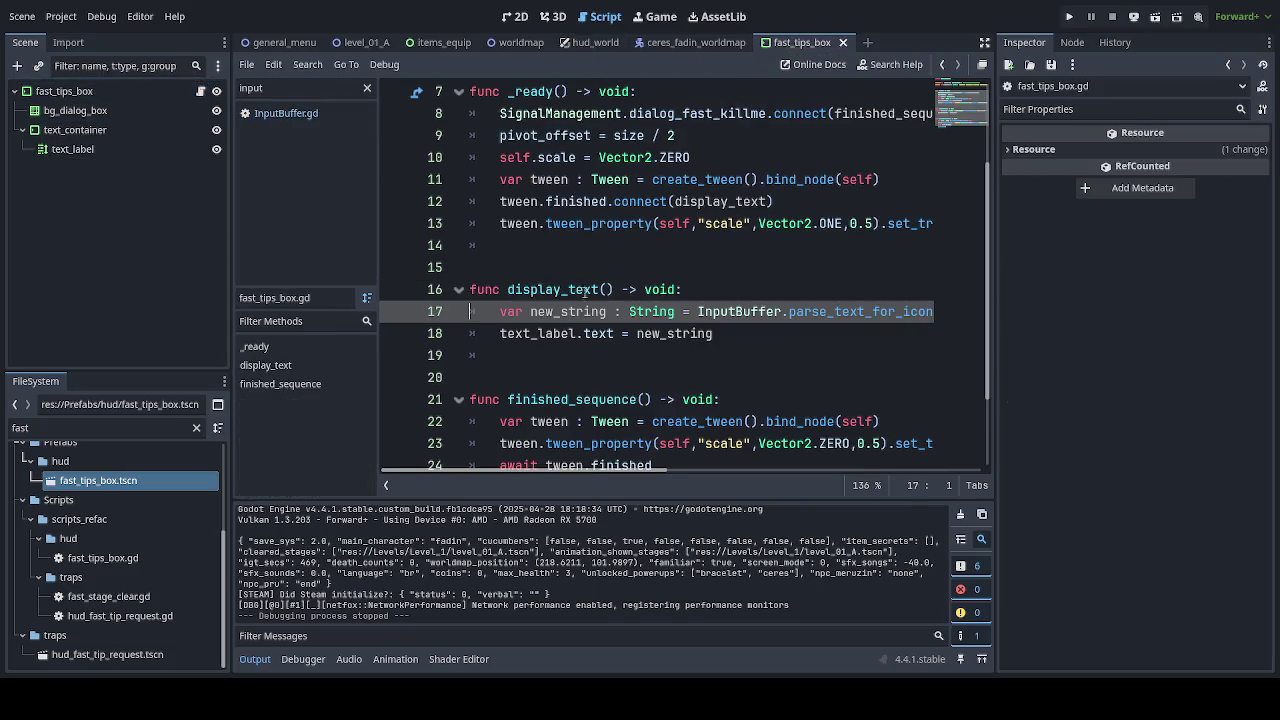
drag(500, 311, 993, 318)
key(ctrl+c)
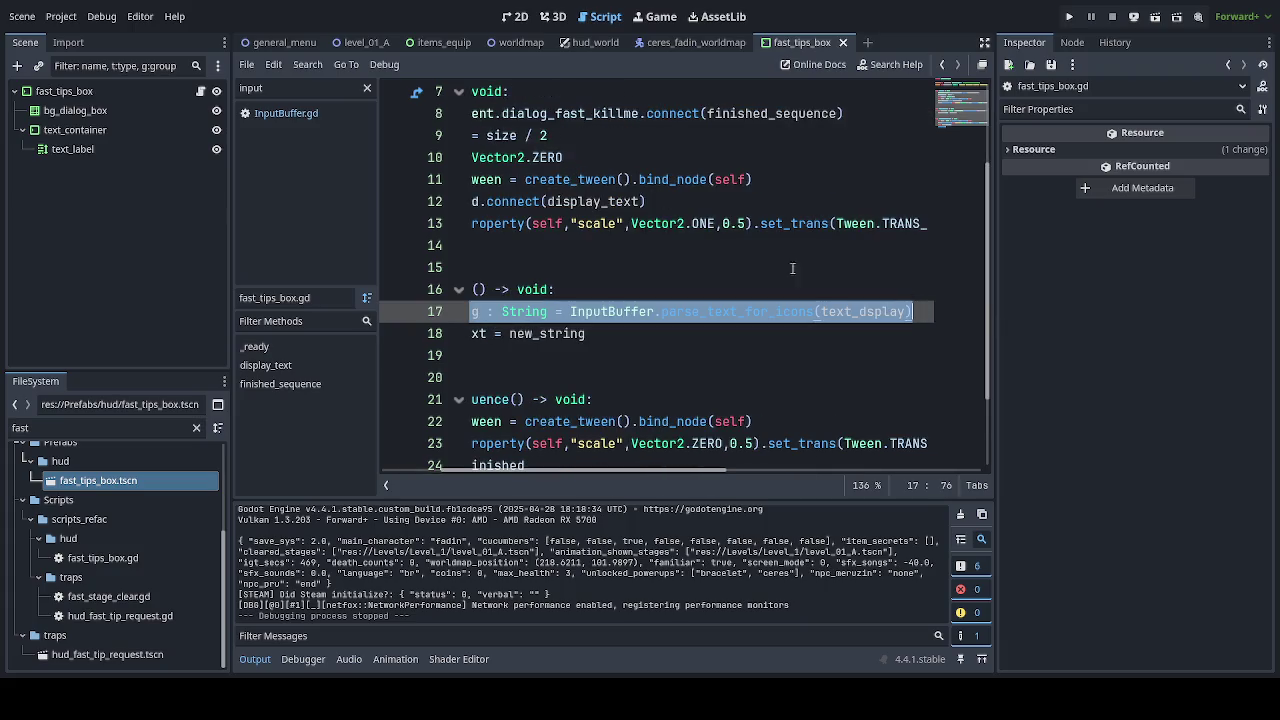
click(586, 44)
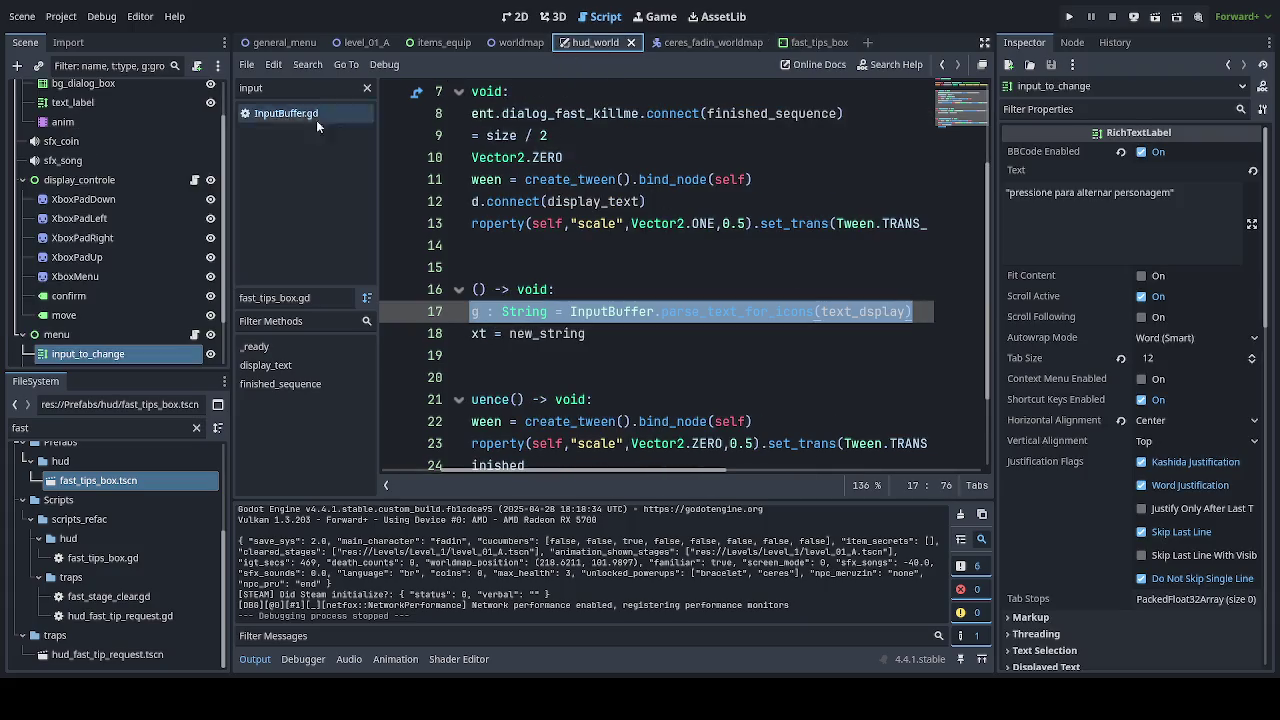
Paste the parse_text_for_icons line above the label text assignment in hud_menu_equips_character.gd.
click(195, 334)
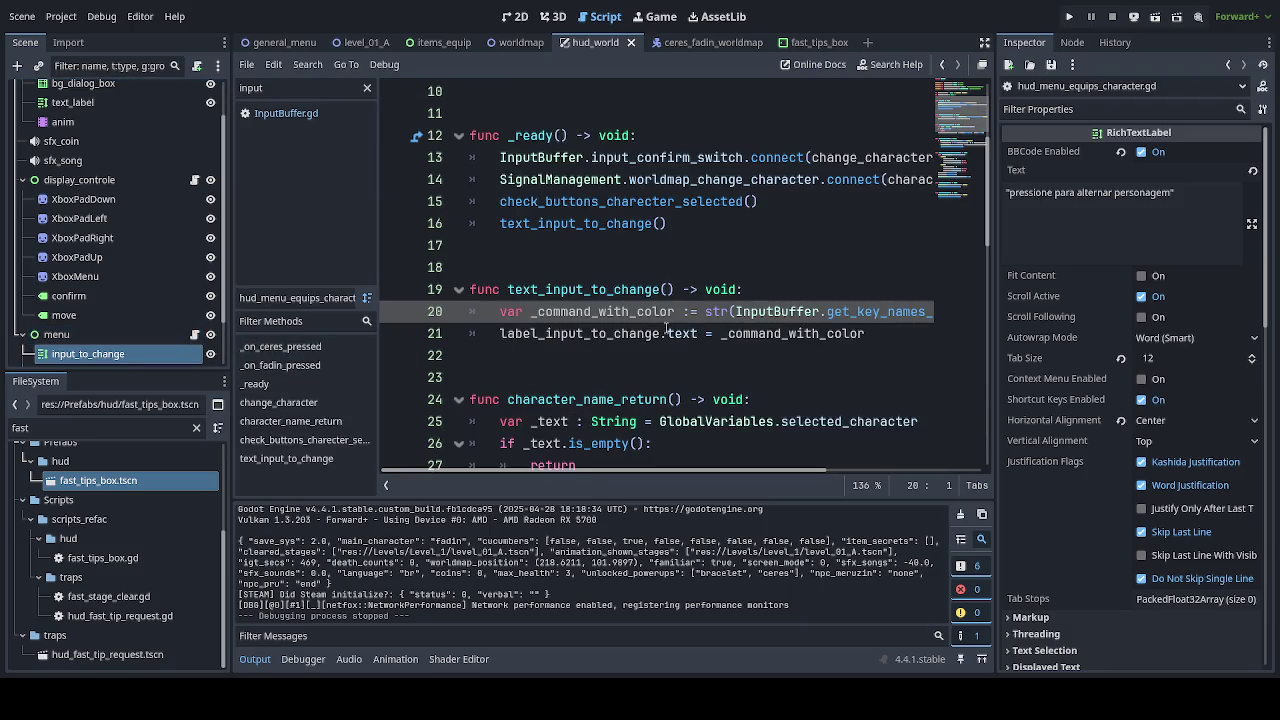
click(495, 333)
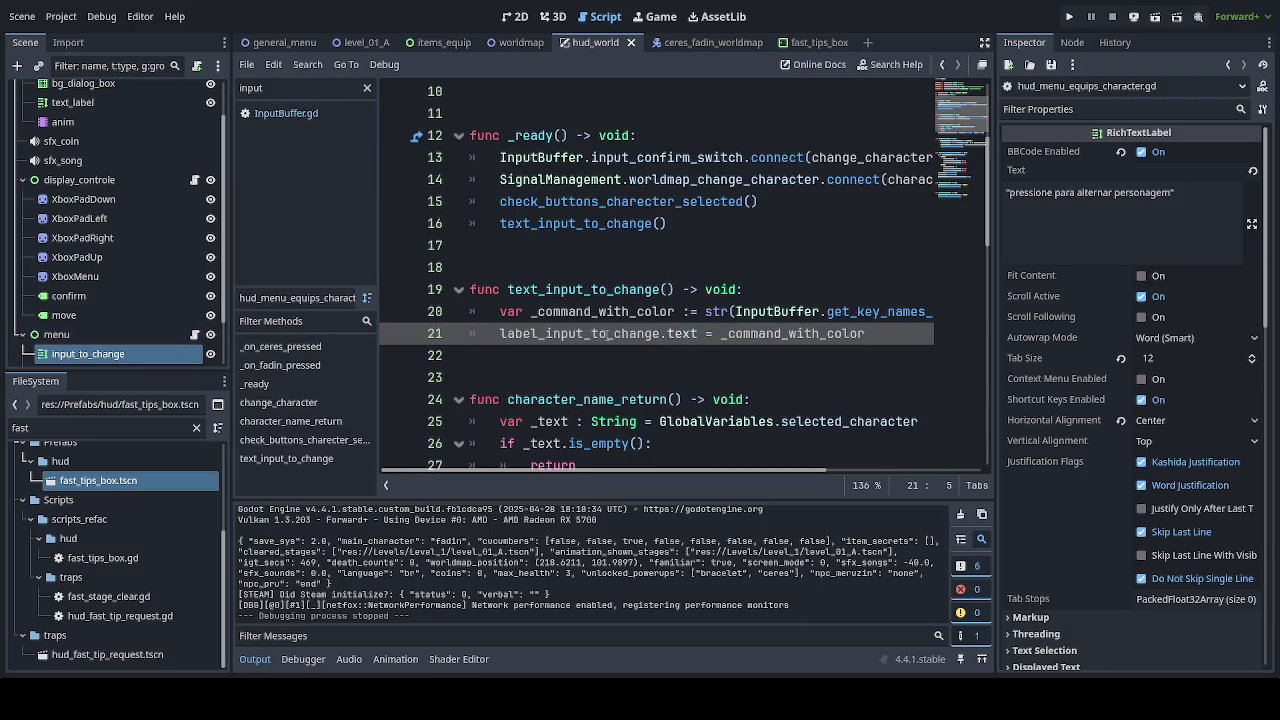
key(Return)
key(Up)
key(ctrl+v)
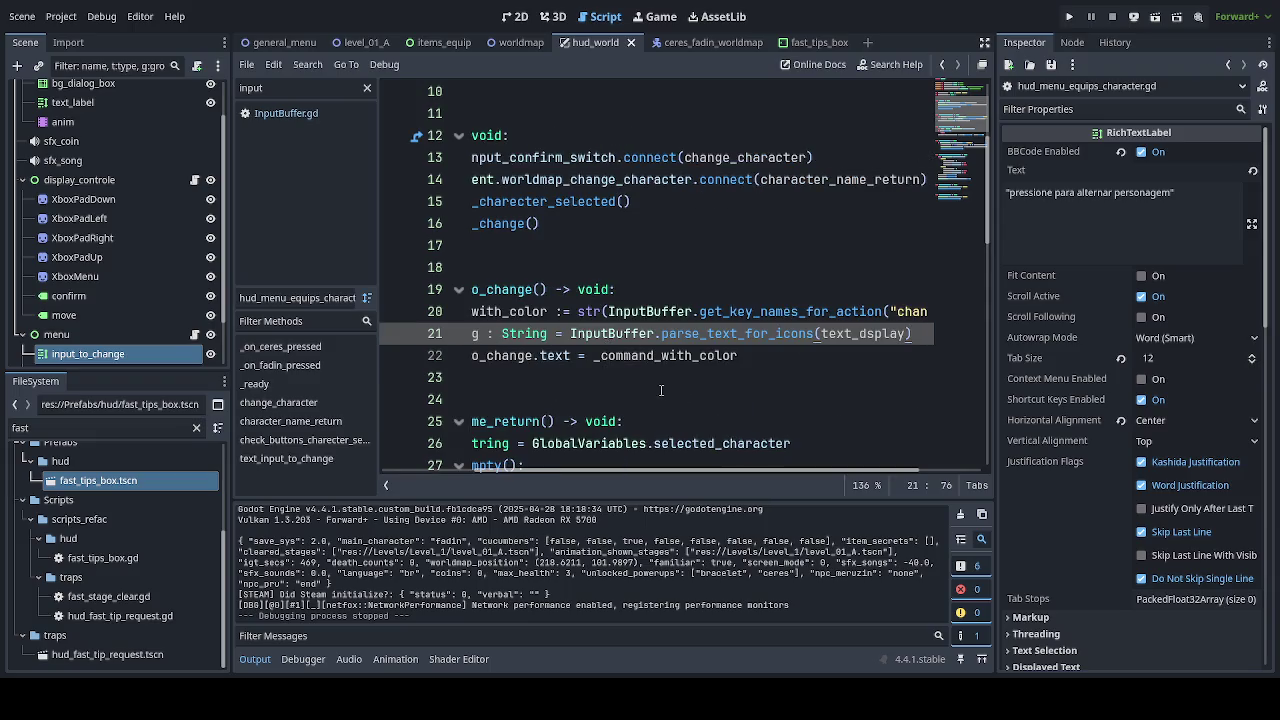
Replace the text_dsplay argument with _command_with_color in the pasted line.
drag(728, 472, 638, 467)
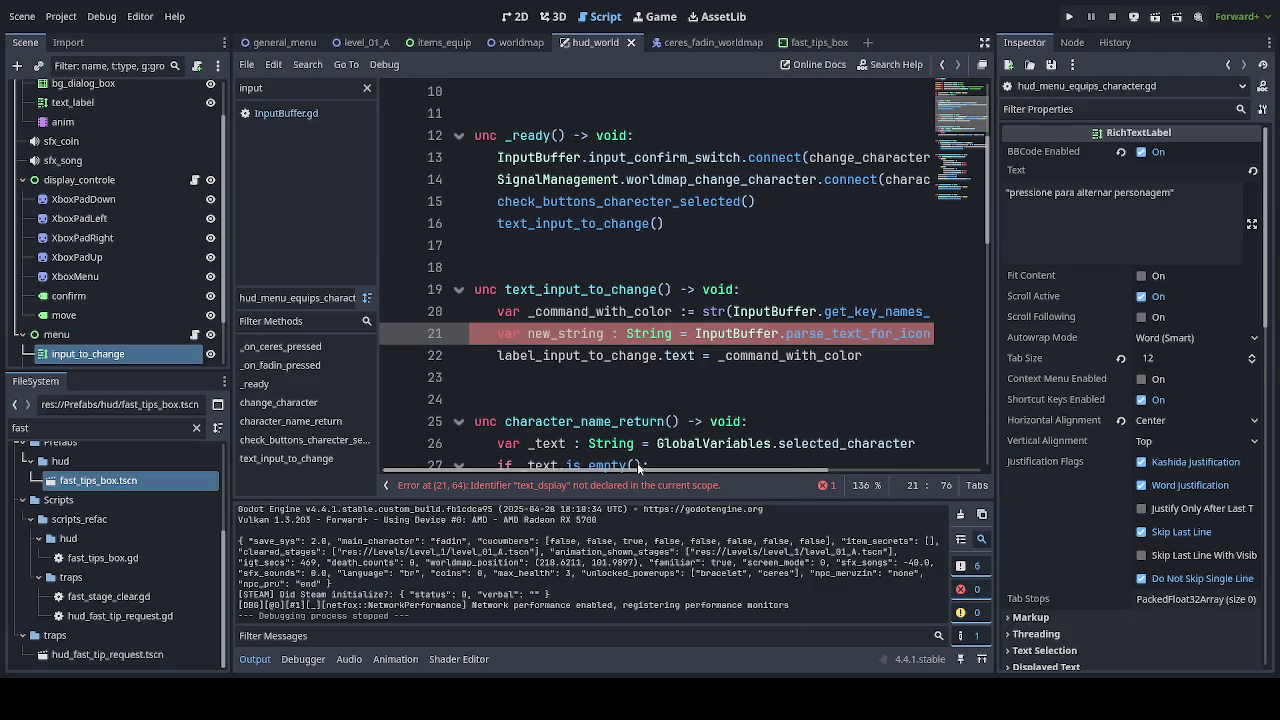
double_click(588, 311)
key(ctrl+c)
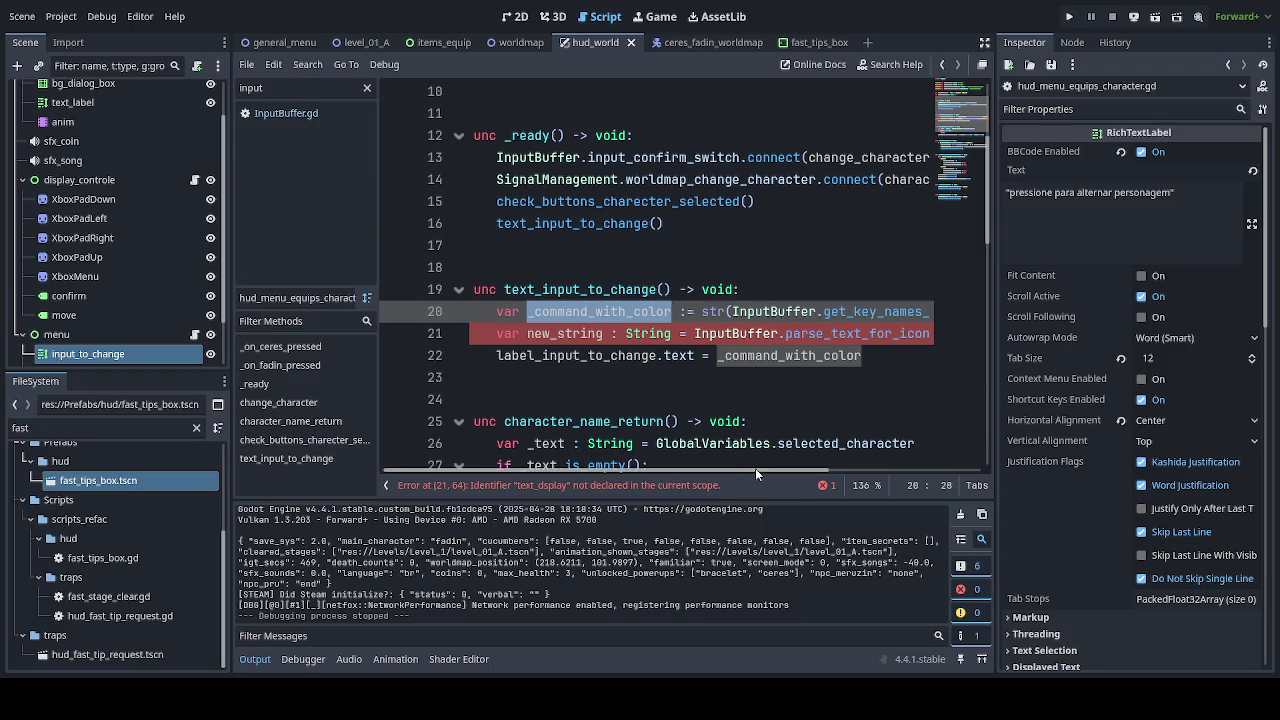
drag(755, 468, 879, 483)
double_click(806, 336)
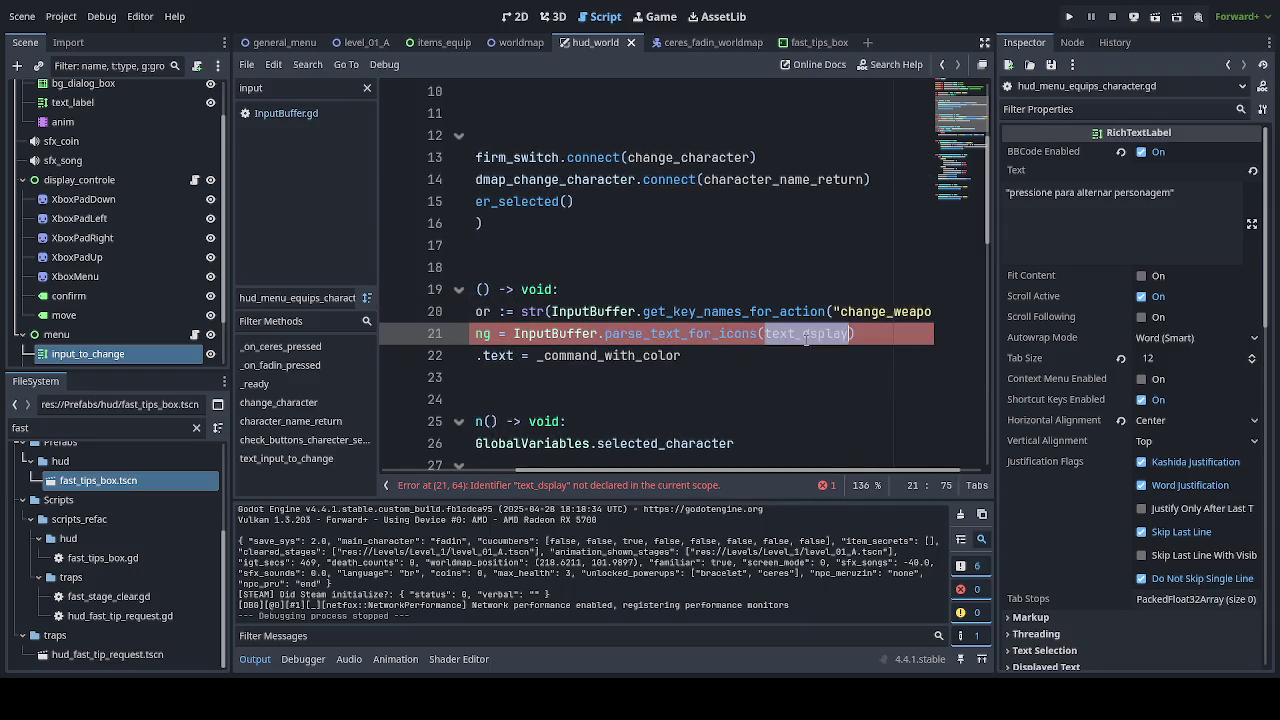
key(ctrl+v)
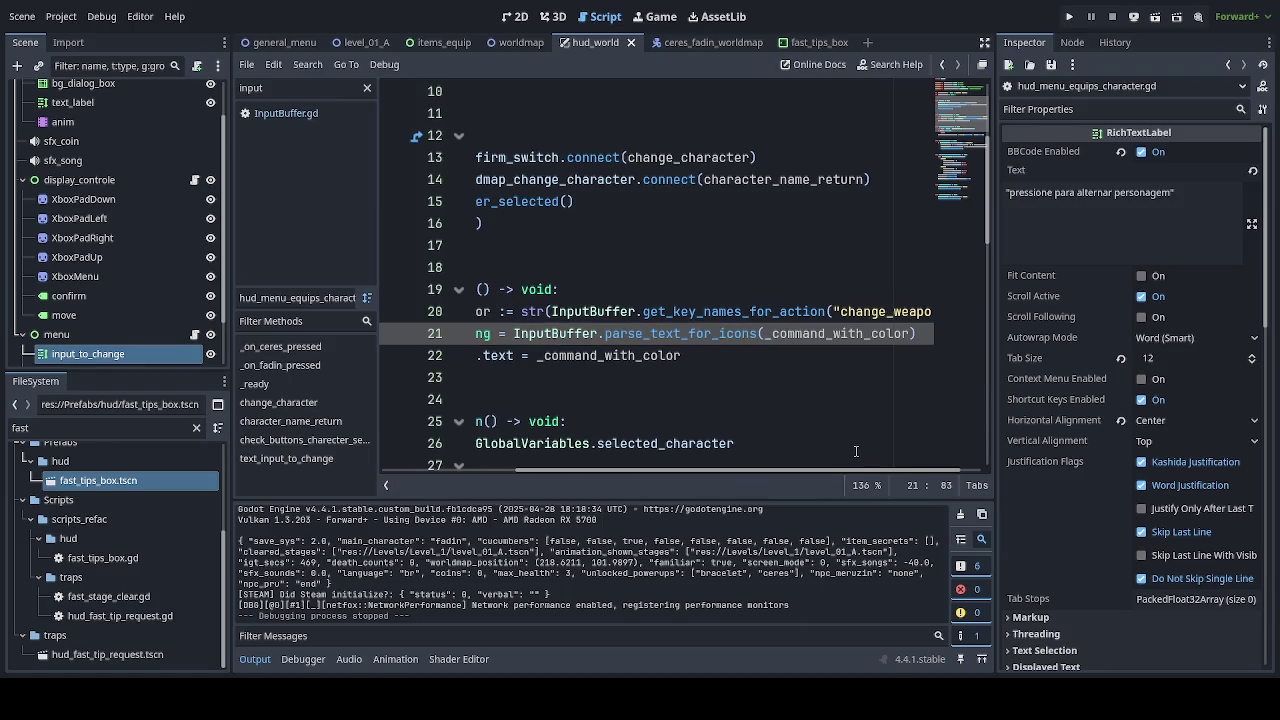
Assign new_string to the label text instead of _command_with_color, and save.
drag(828, 472, 684, 476)
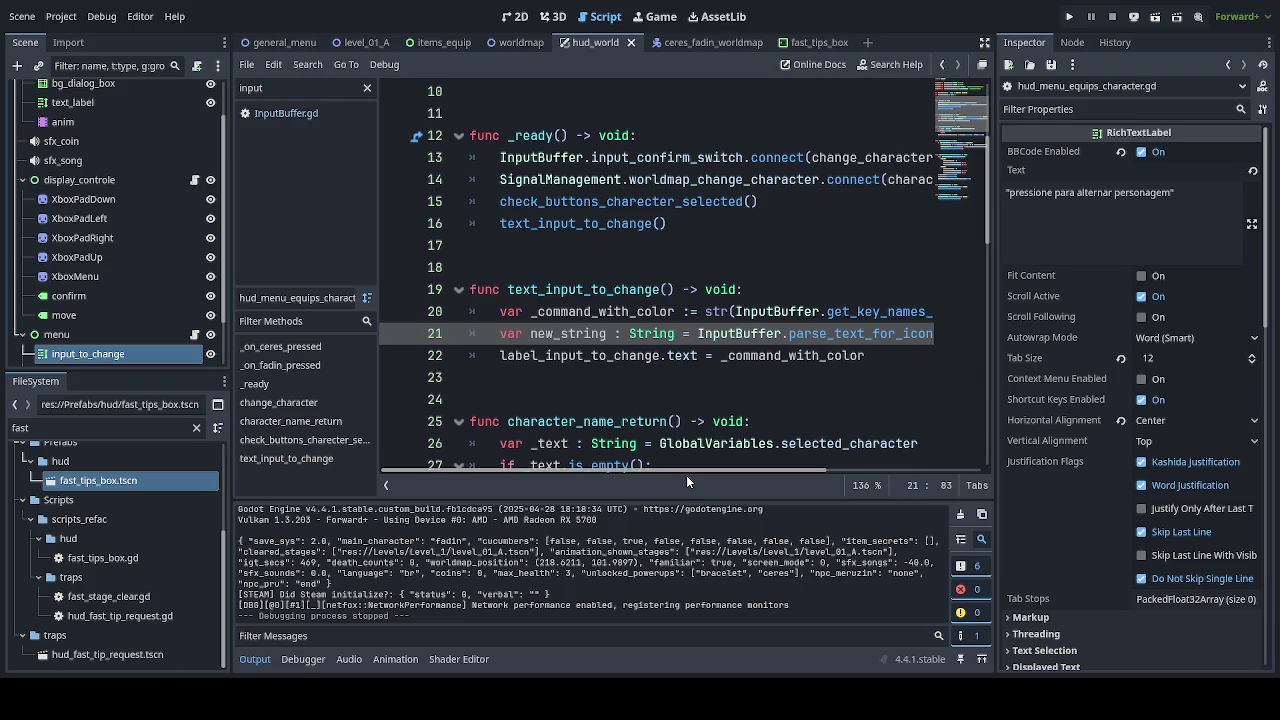
mouse_move(686, 475)
mouse_down()
mouse_move(890, 484)
mouse_move(776, 483)
mouse_move(683, 462)
mouse_up()
double_click(590, 336)
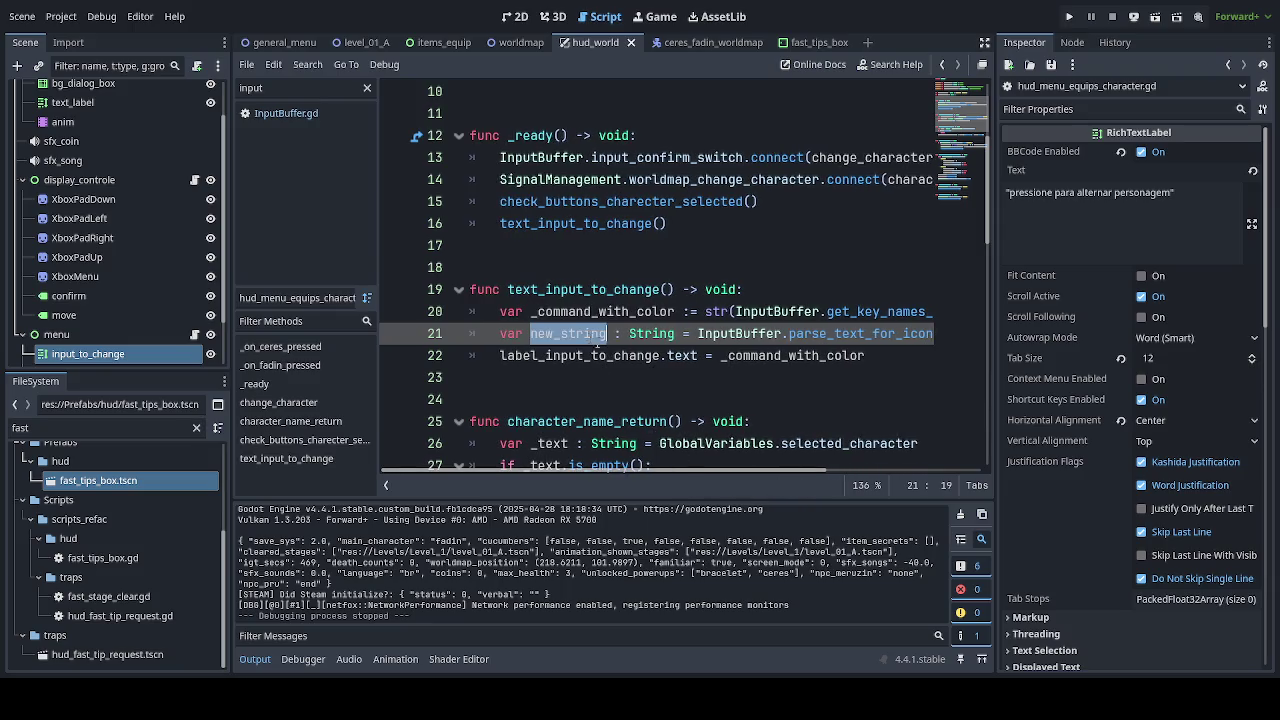
key(ctrl+c)
double_click(800, 355)
key(ctrl+v)
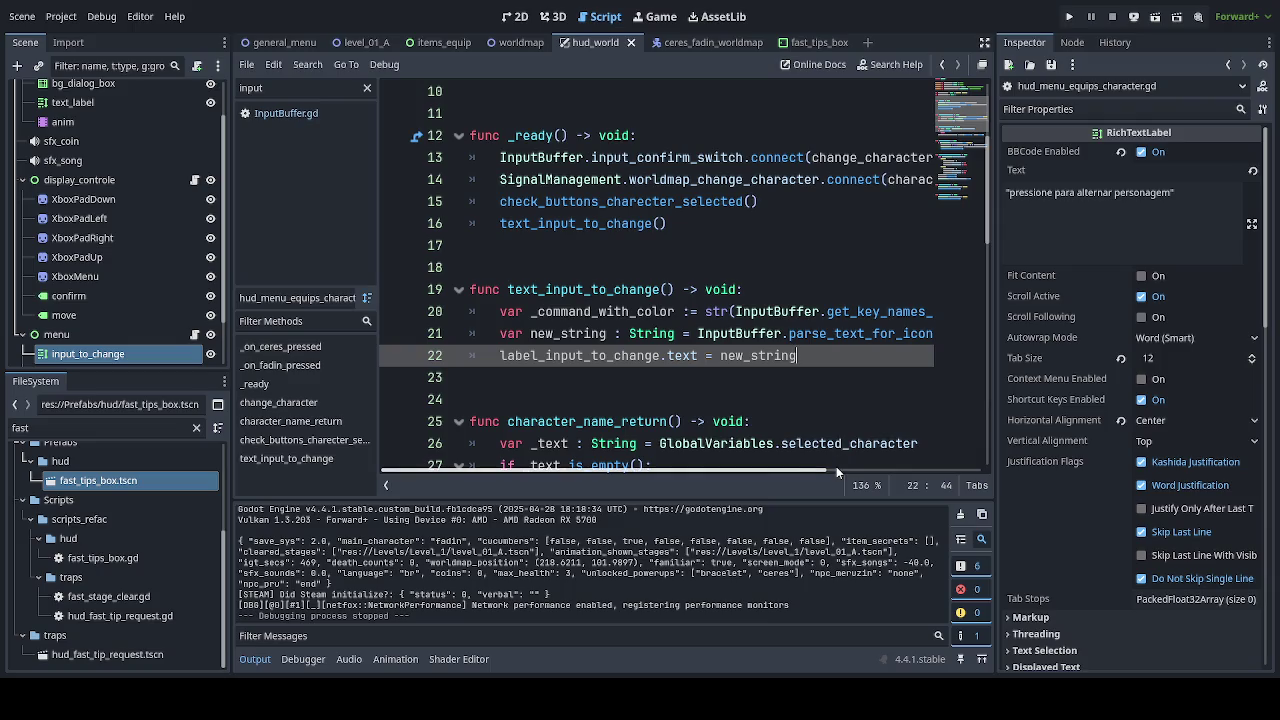
key(ctrl+s)
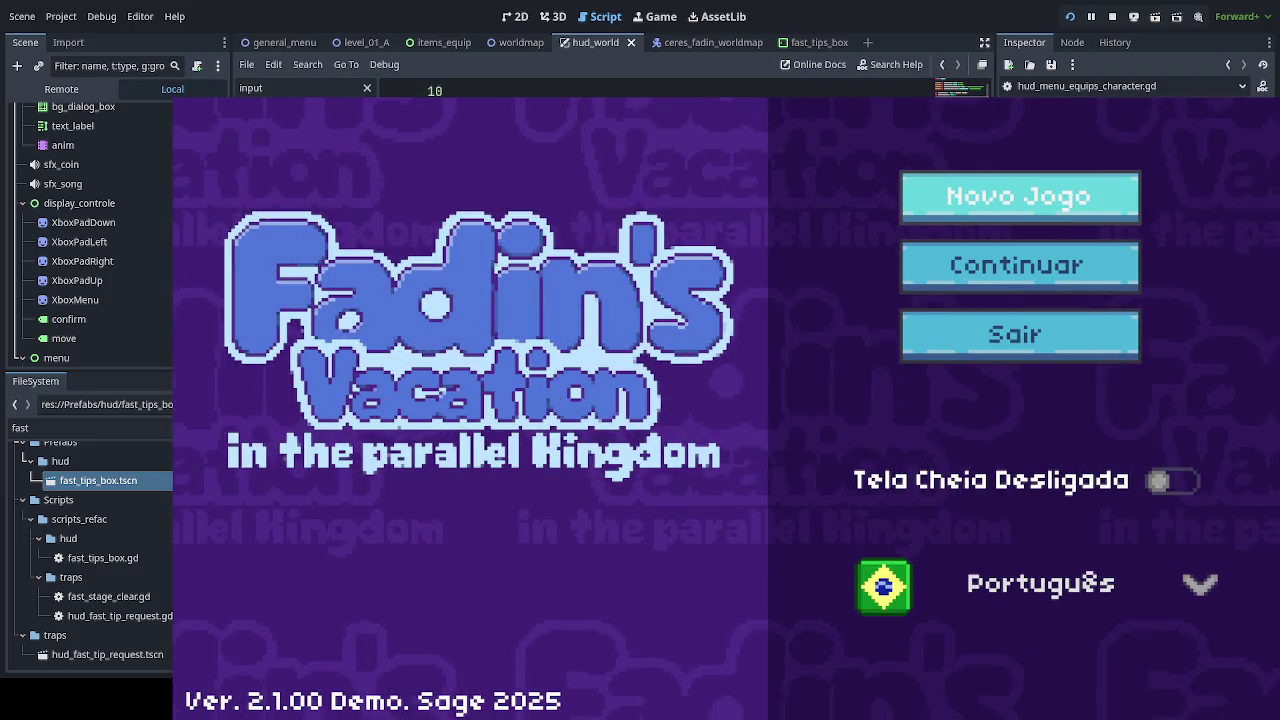
Continue the saved game and check the world map's ["Tab", "V"] character-switch prompt.
key(Return)
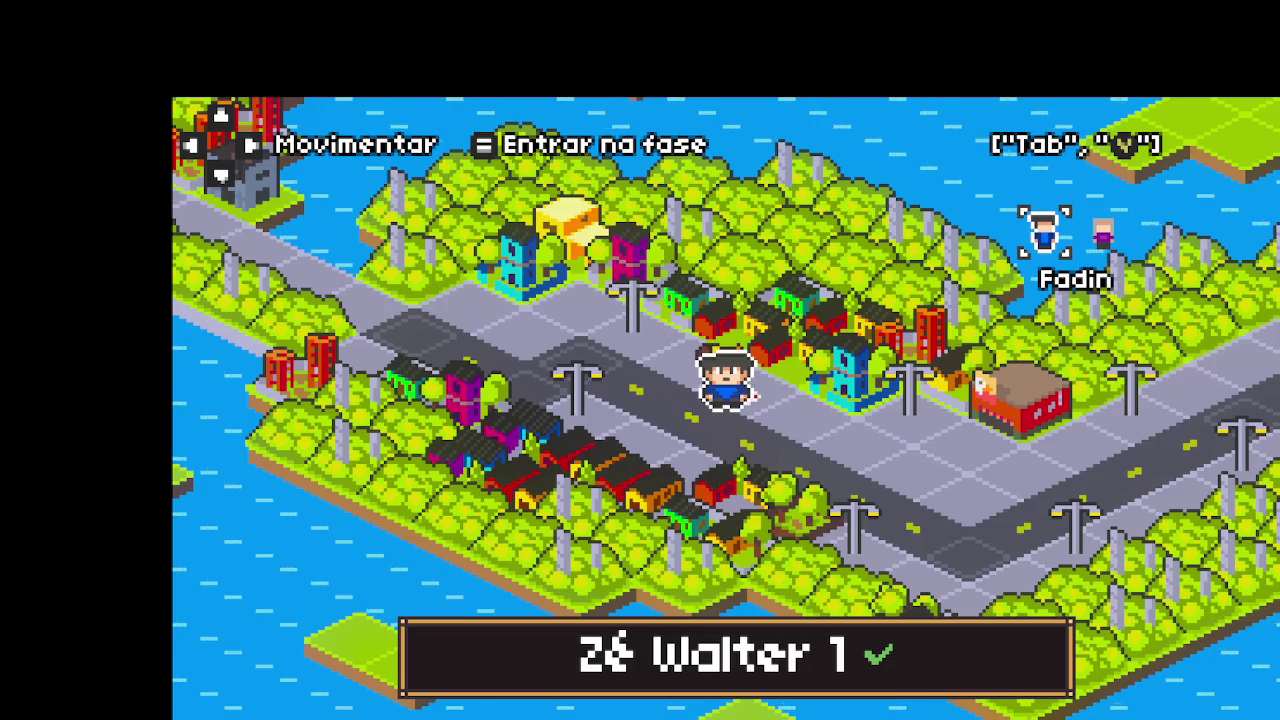
key(Return)
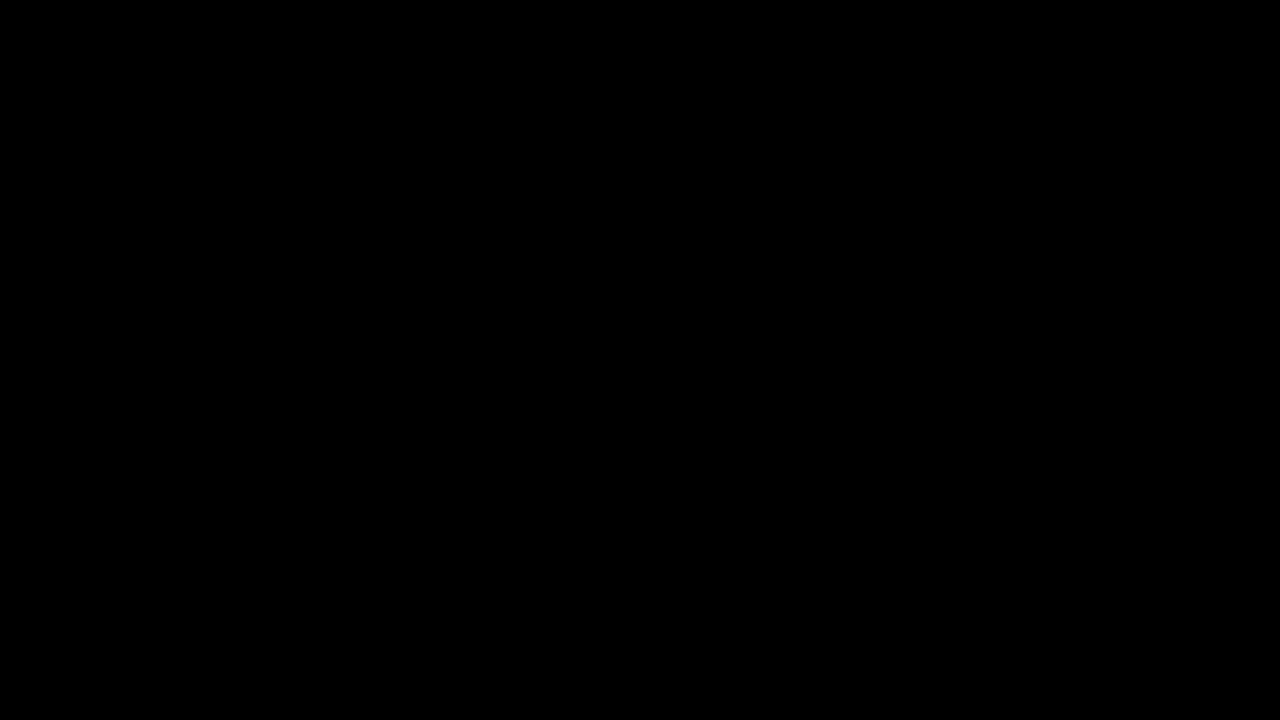
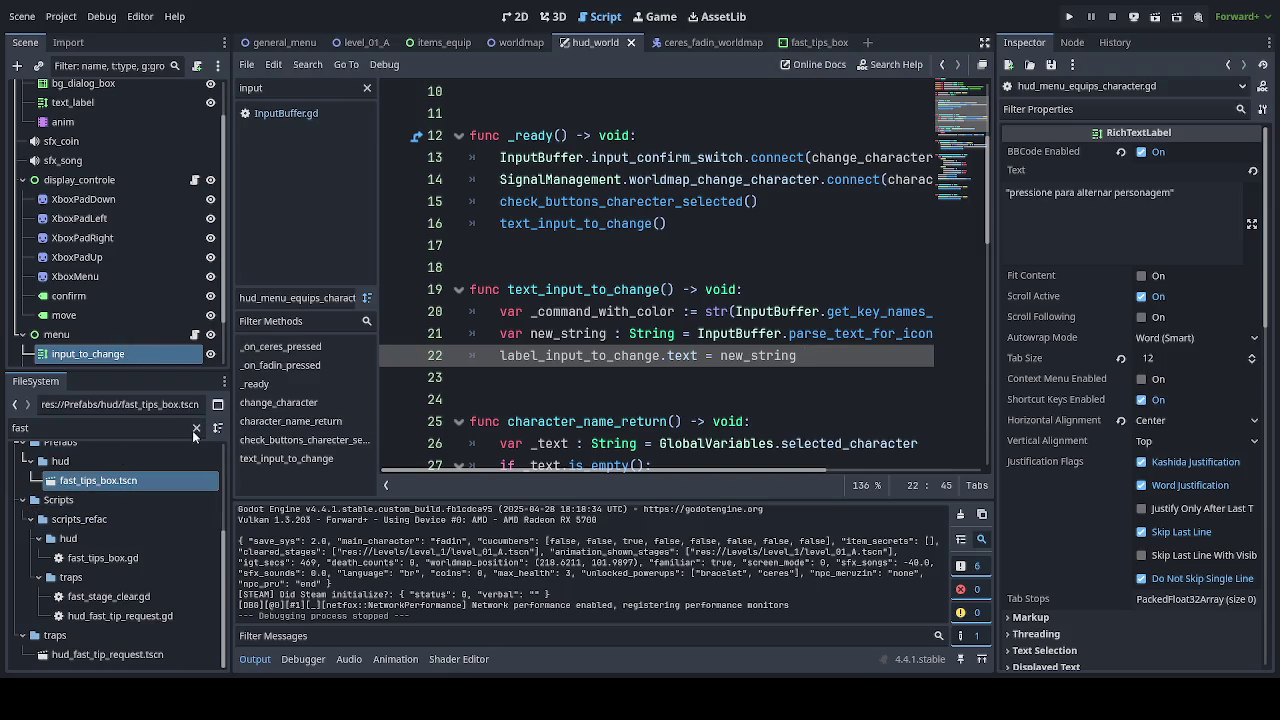
Clear the FileSystem filter, collapse Prefabs, and expand languages to select translations.csv.
click(196, 428)
click(24, 520)
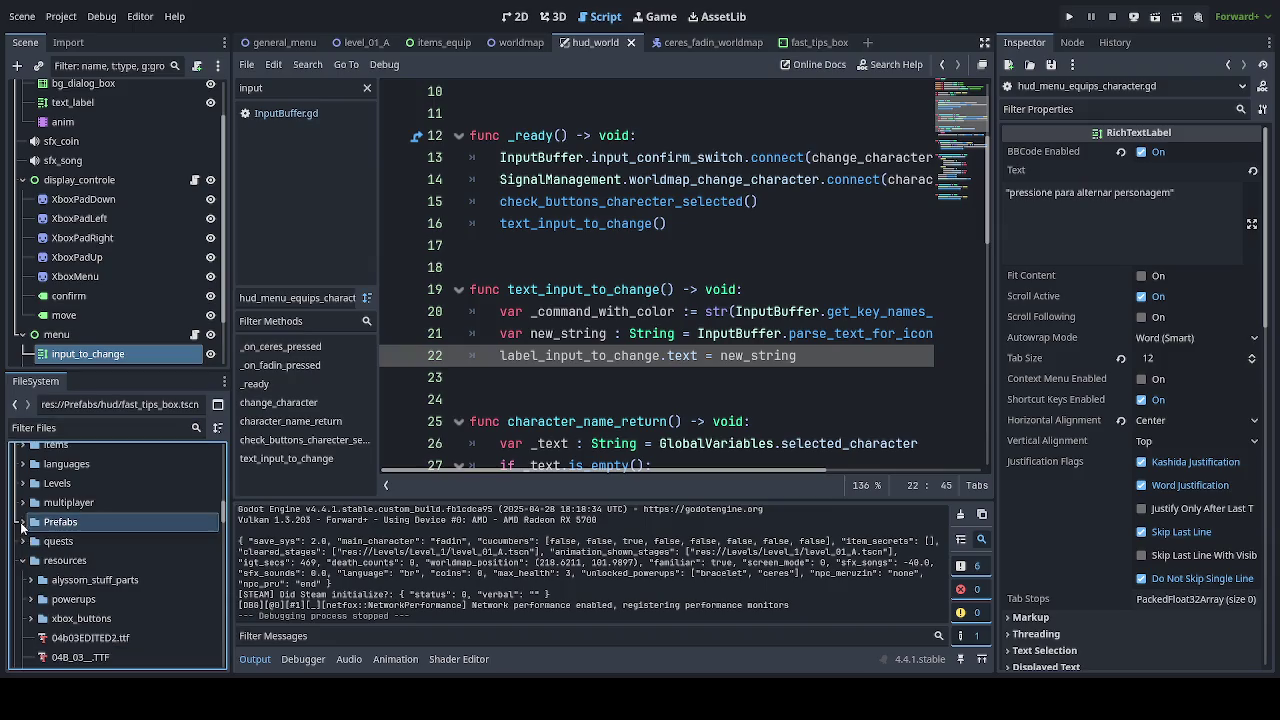
scroll(116, 580, up, 1)
click(20, 492)
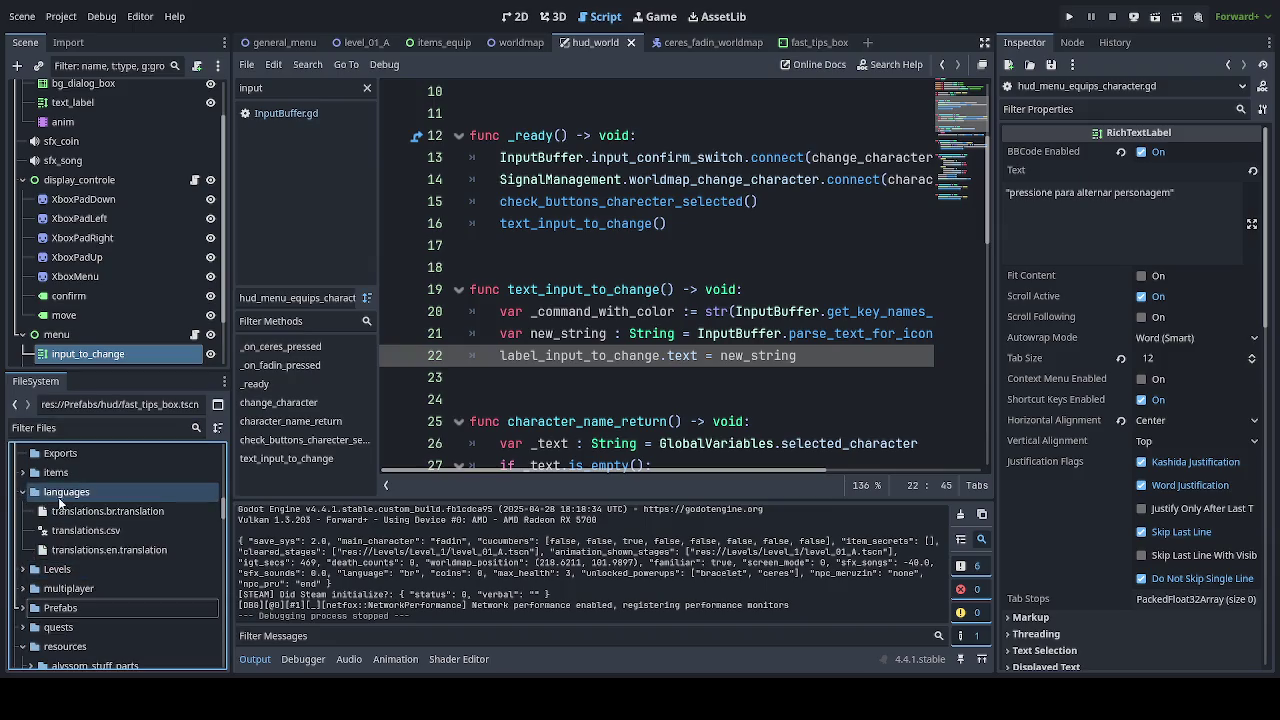
click(62, 496)
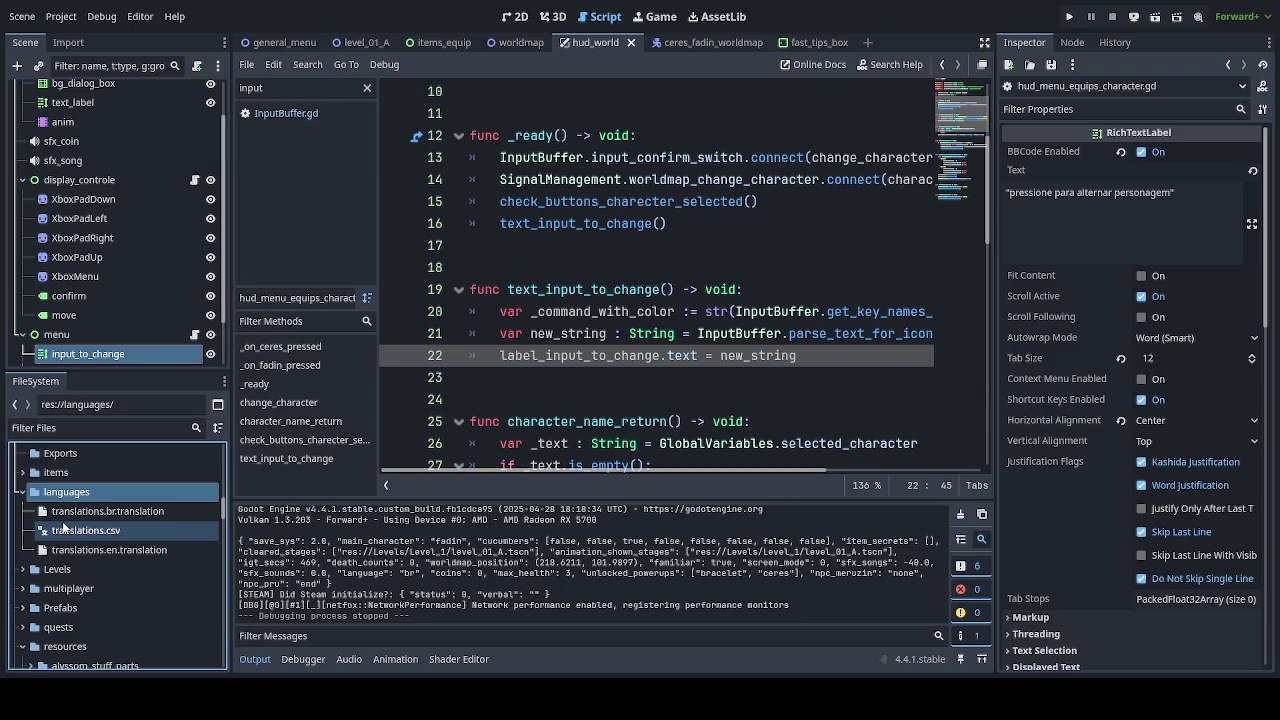
click(70, 530)
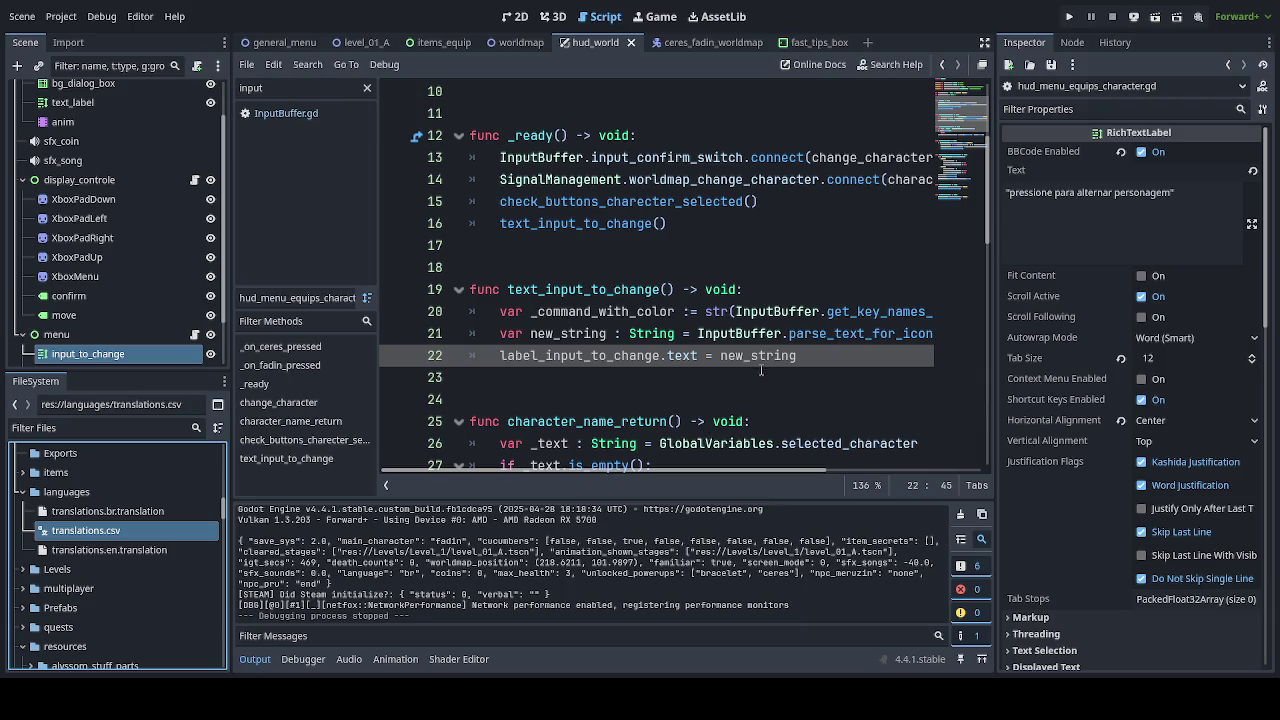
On line 22, append + "\n" + tr("MENU_ALT_CHAR") to new_string and save the script.
click(801, 362)
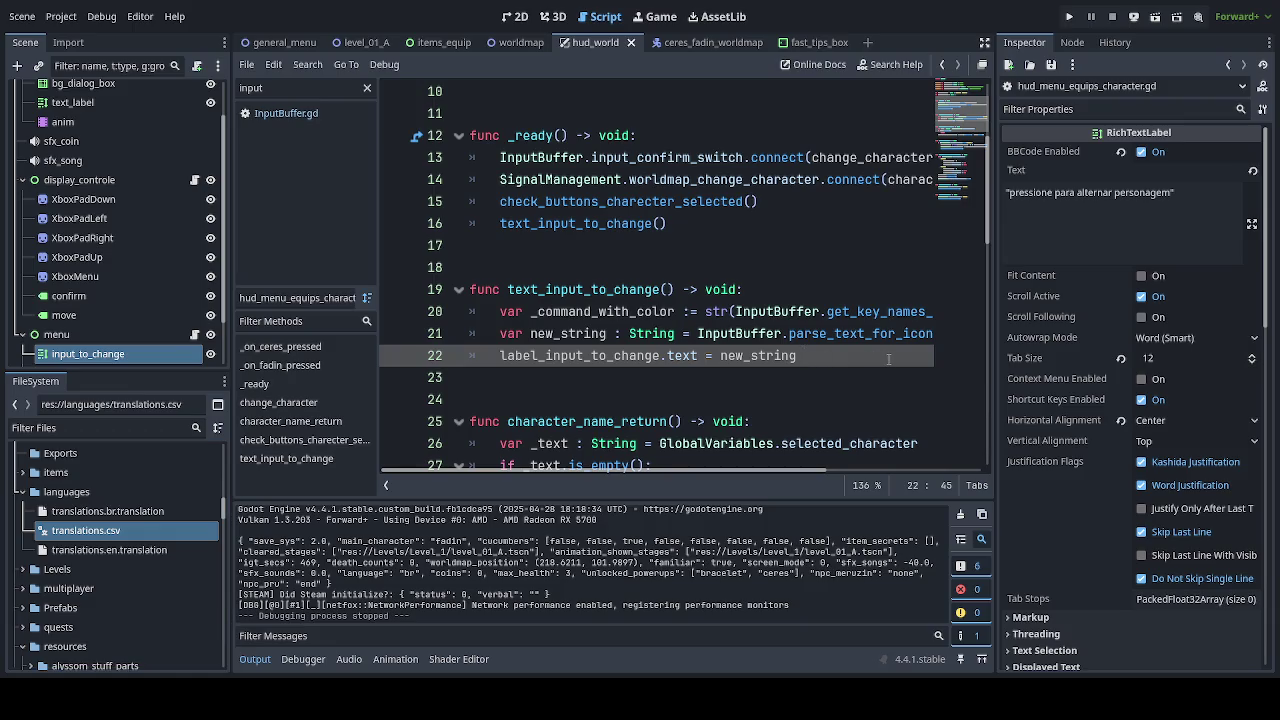
text(")
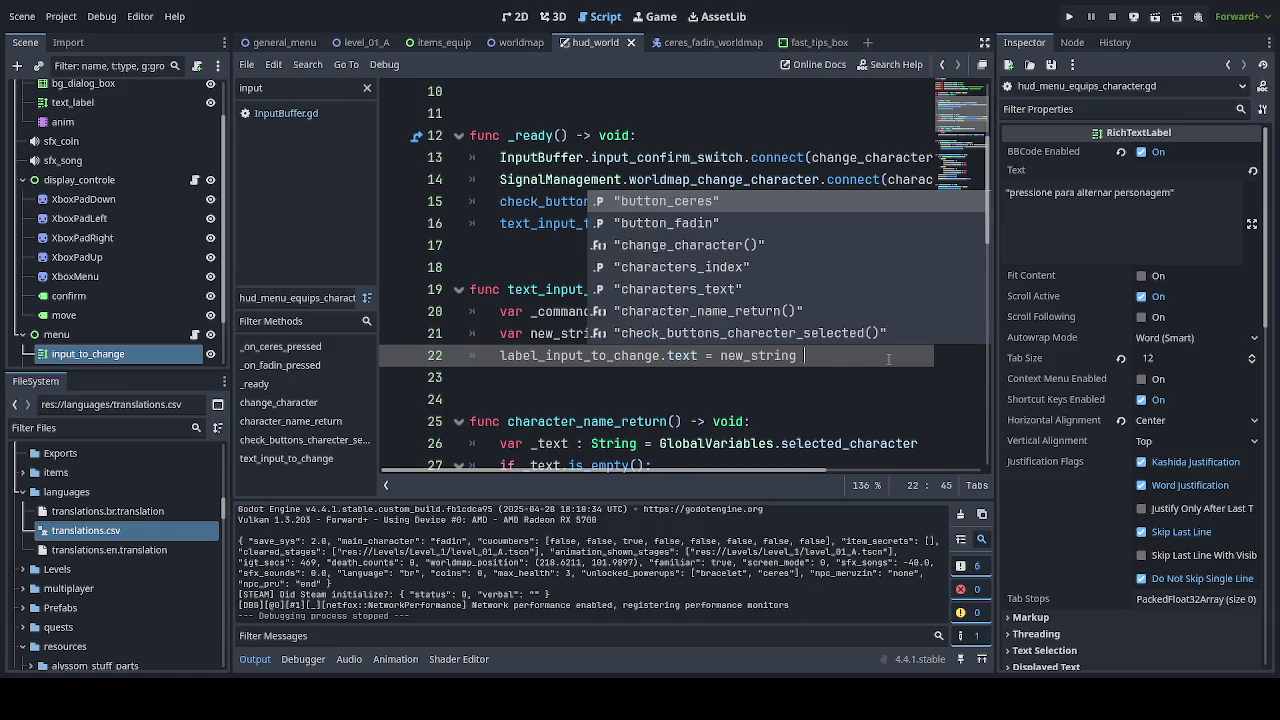
key(BackSpace)
text(+ ")
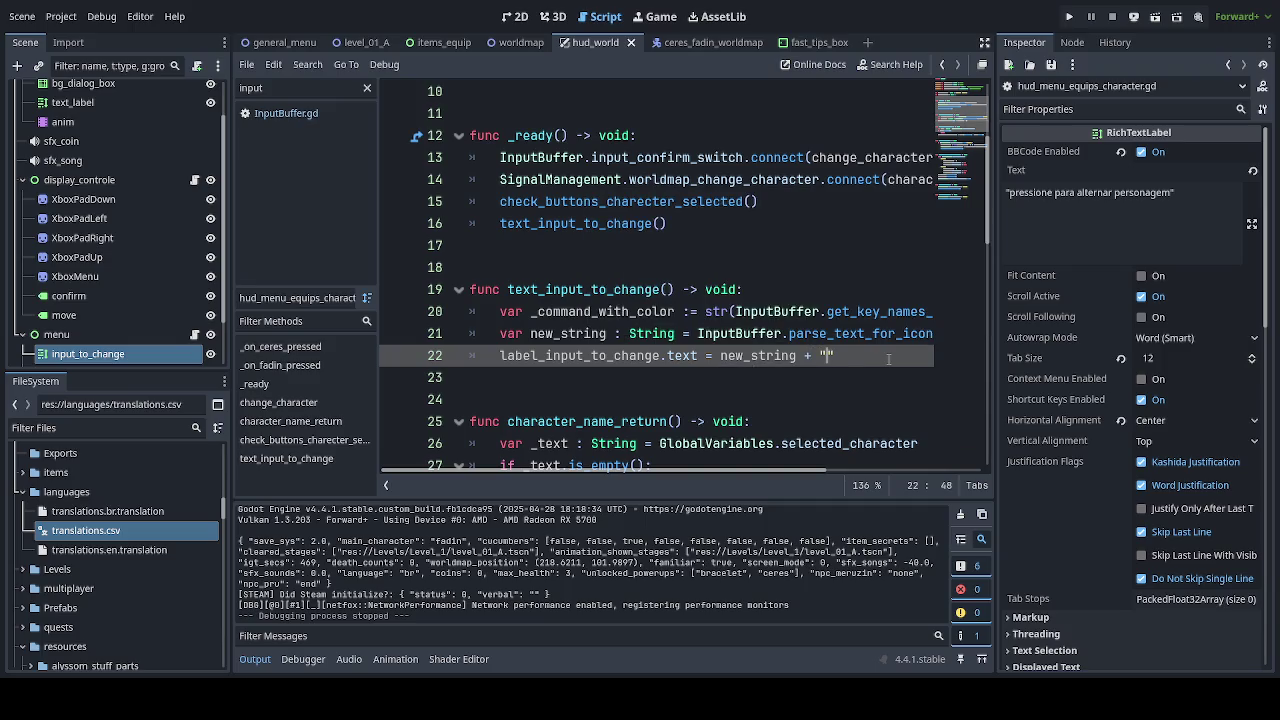
text(\n" )
text(+ )
text(tr)
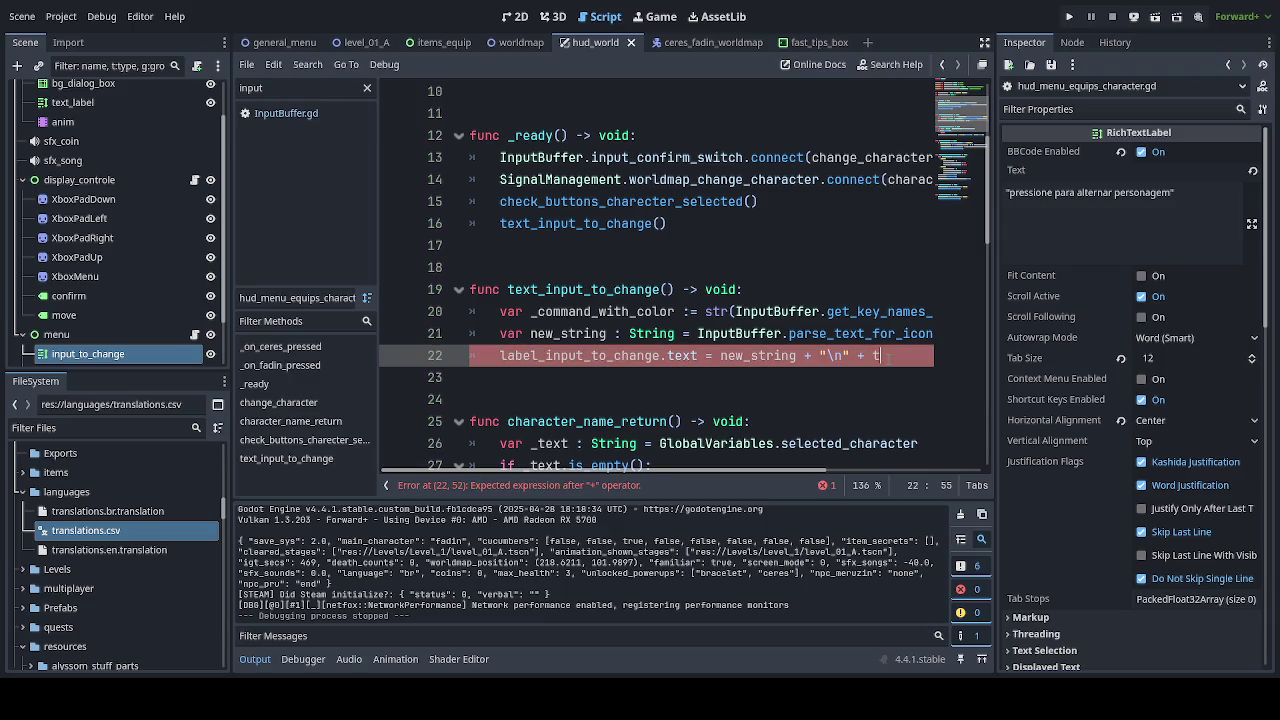
text((")
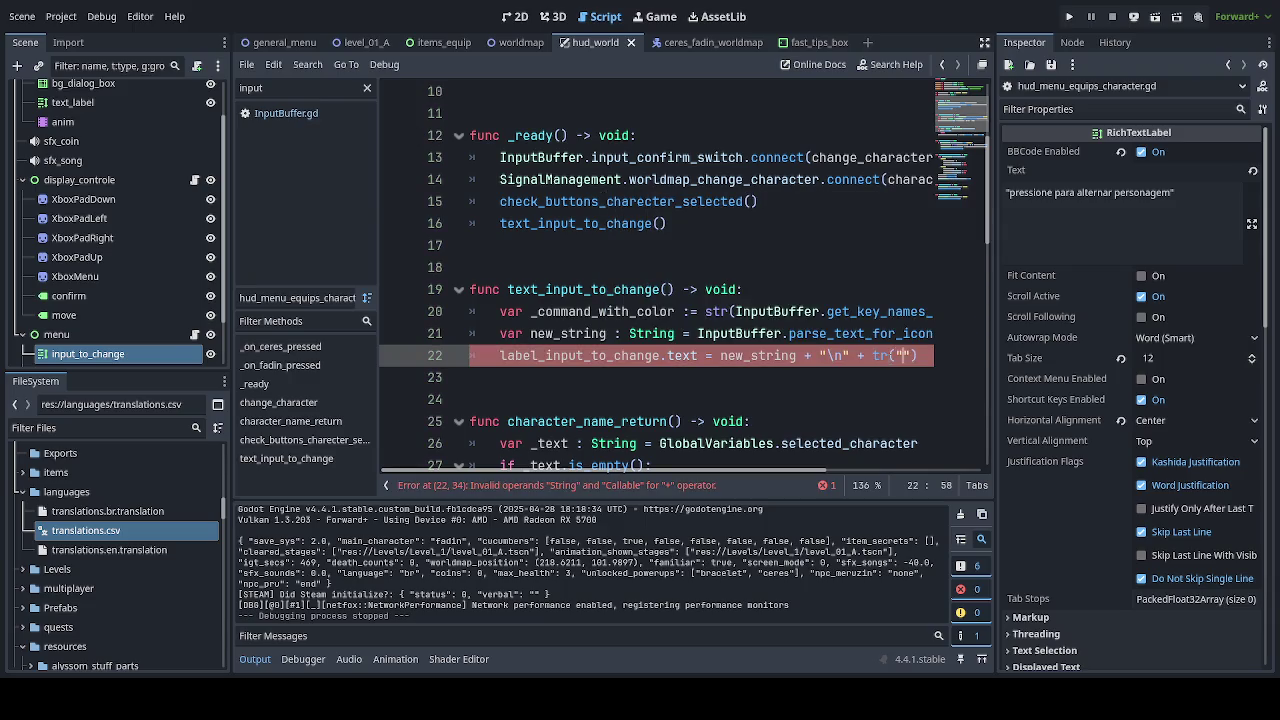
text(MENU)
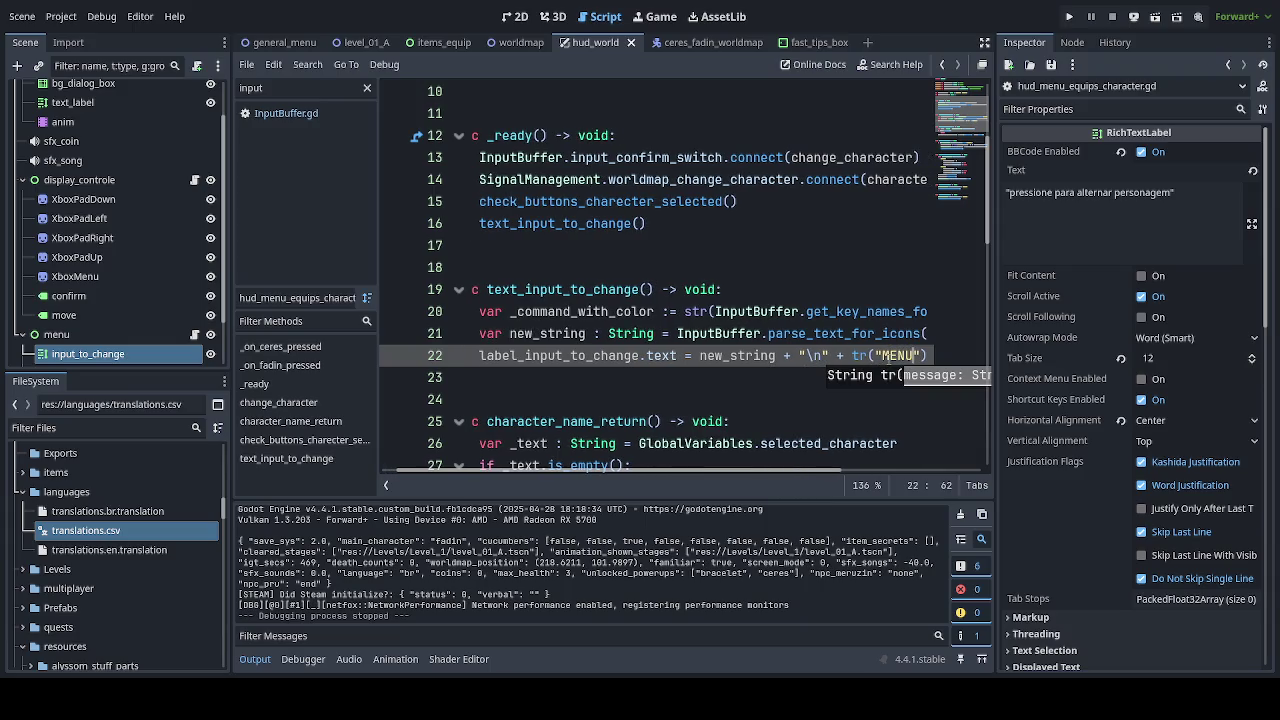
text(_ALT_)
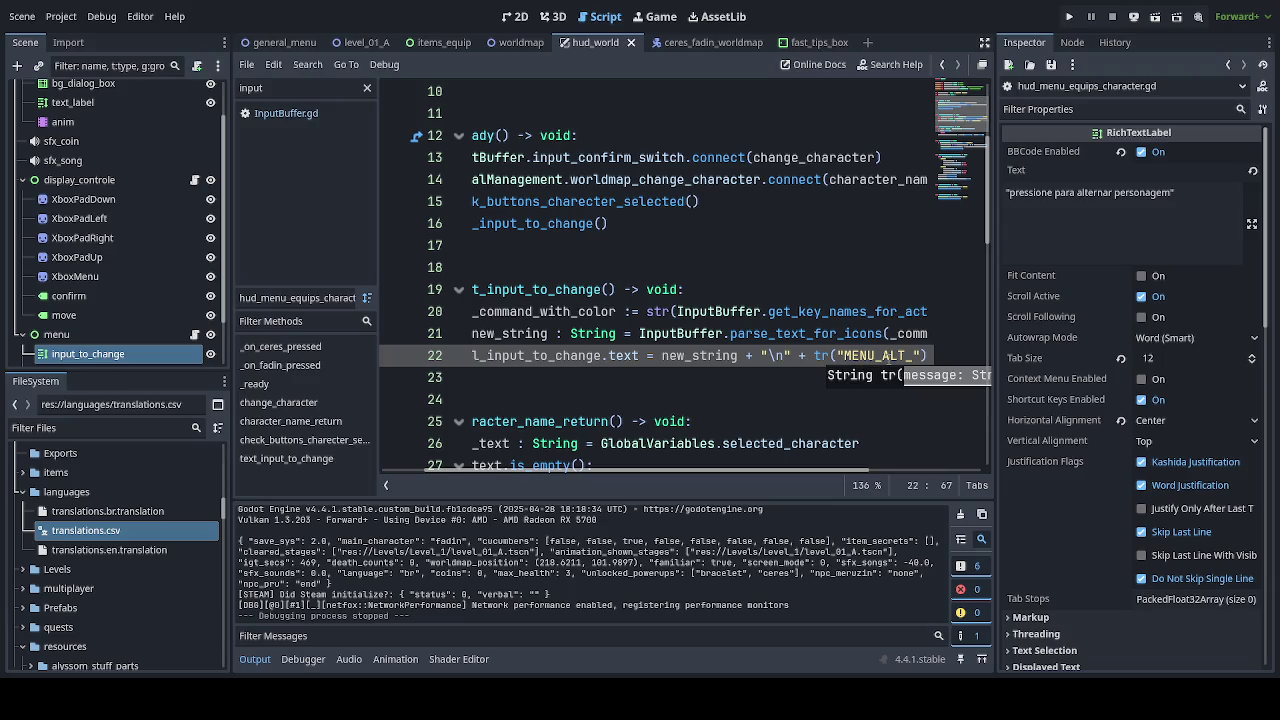
text(CHAR)
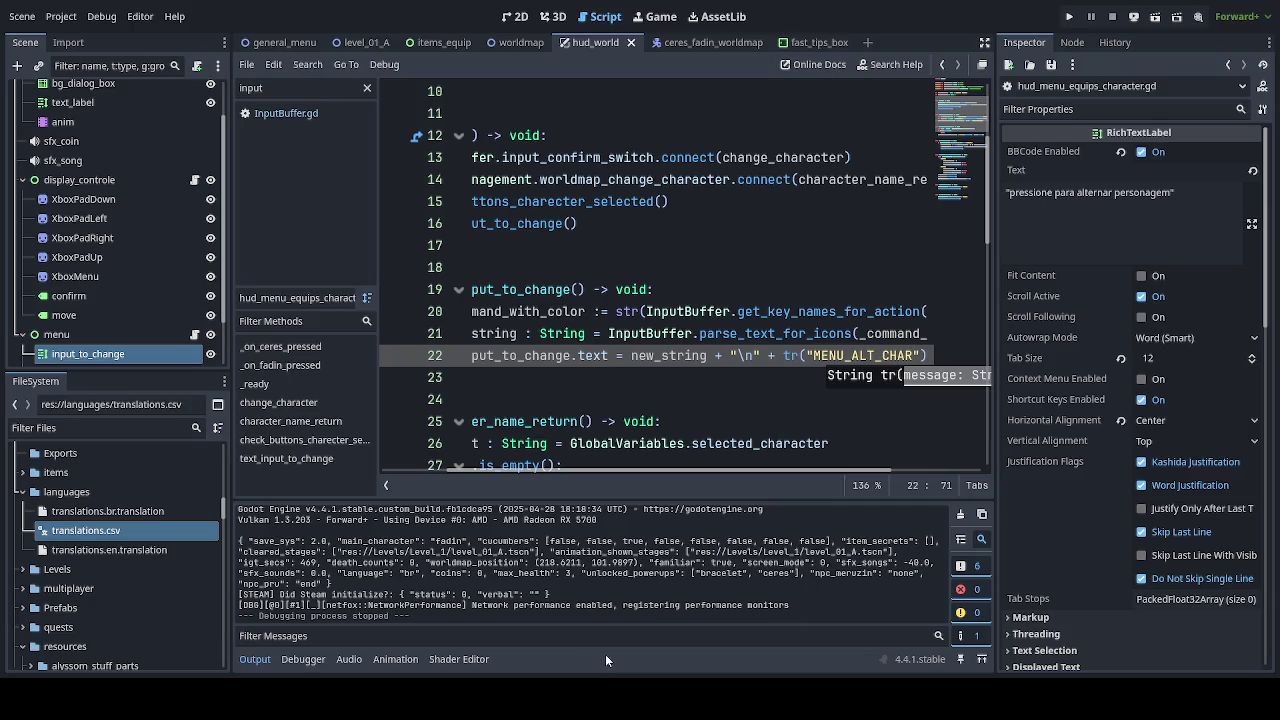
click(755, 409)
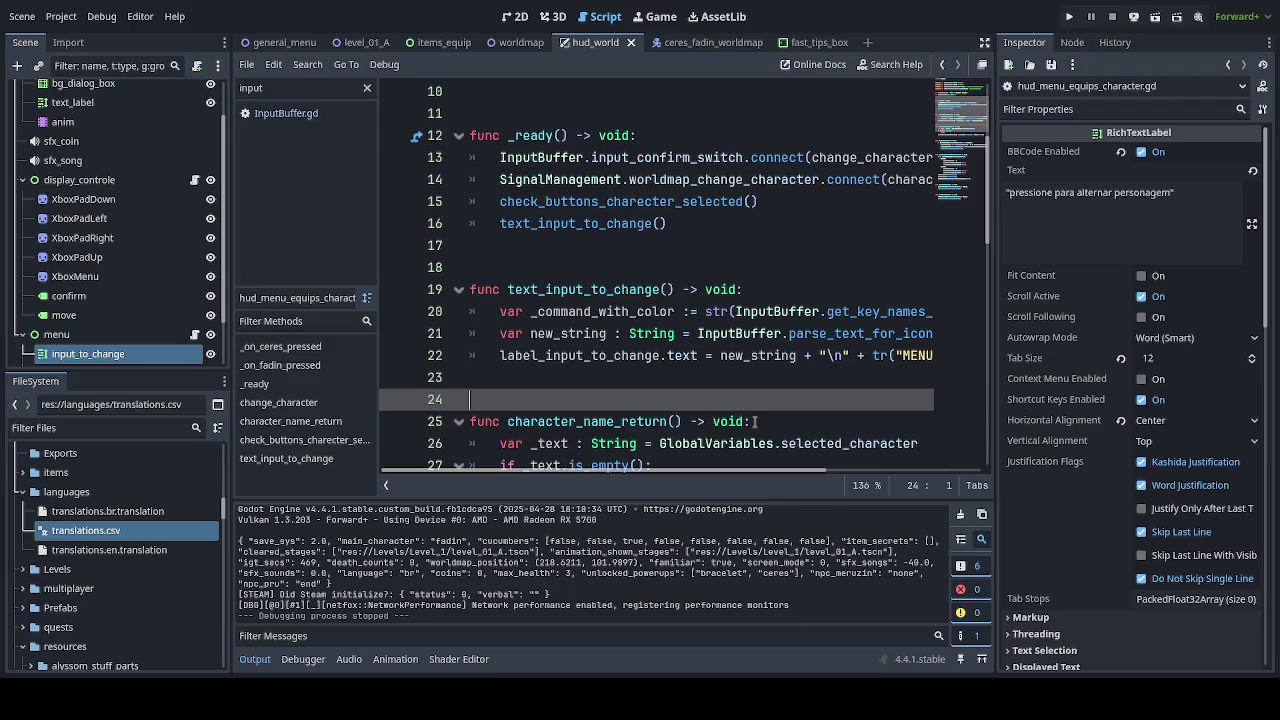
key(ctrl+space)
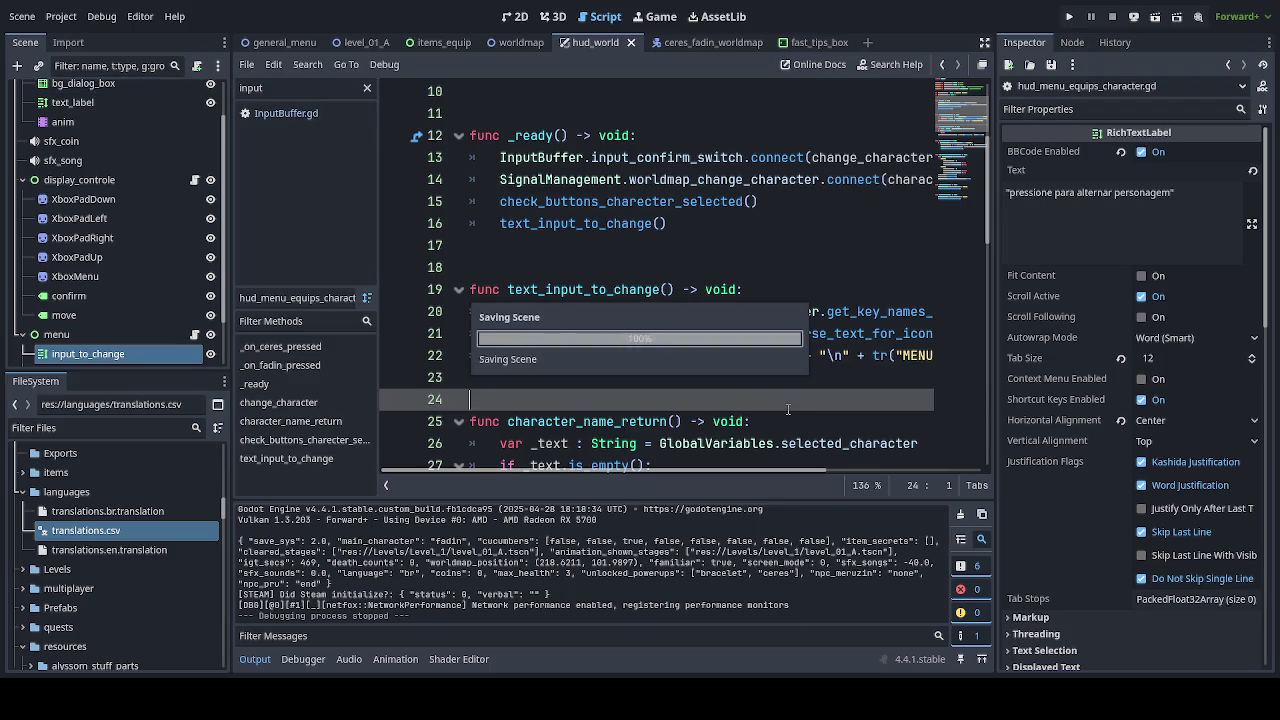
Save the script, run the game, and choose Continuar to load the saved game.
key(Escape)
click(367, 88)
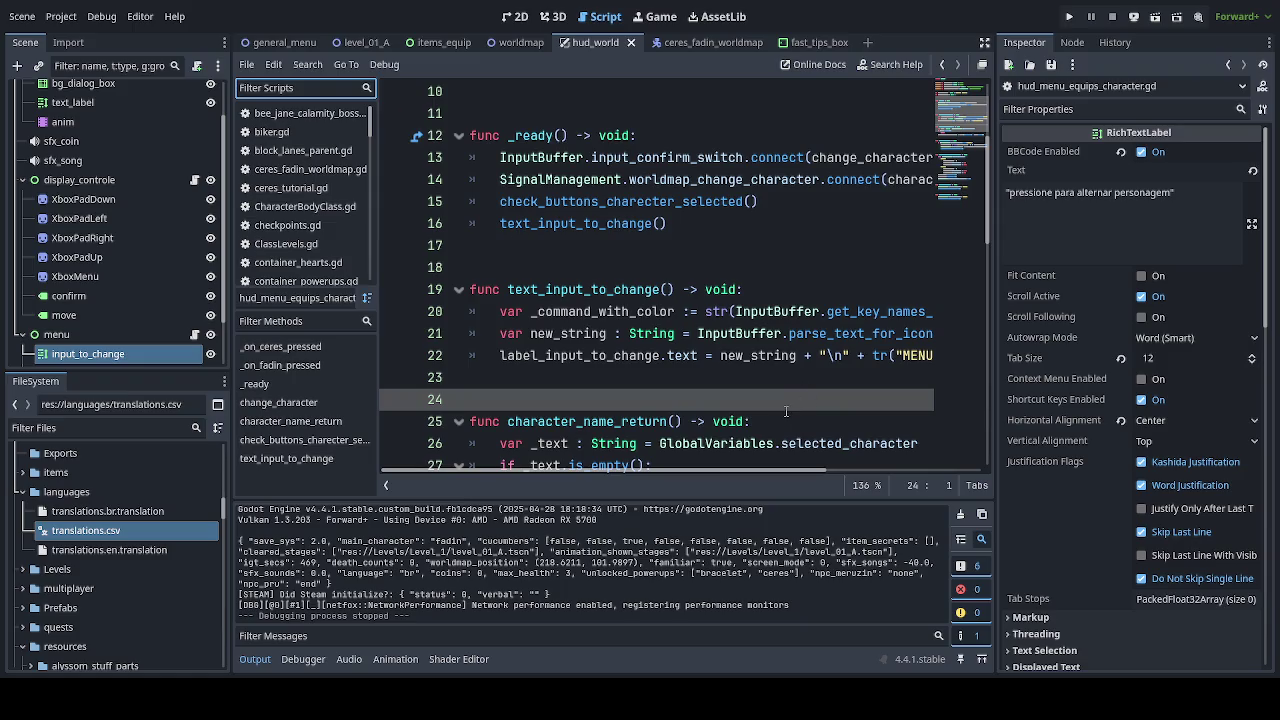
key(ctrl+s)
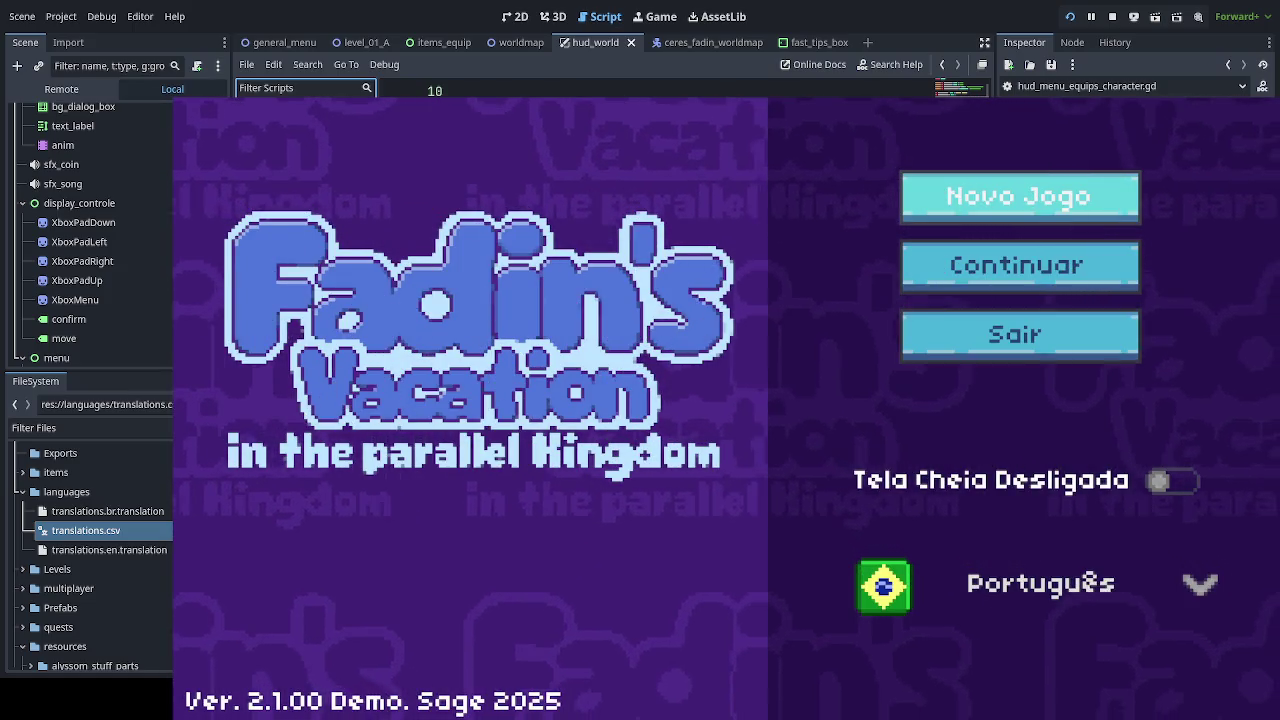
key(Down)
key(Return)
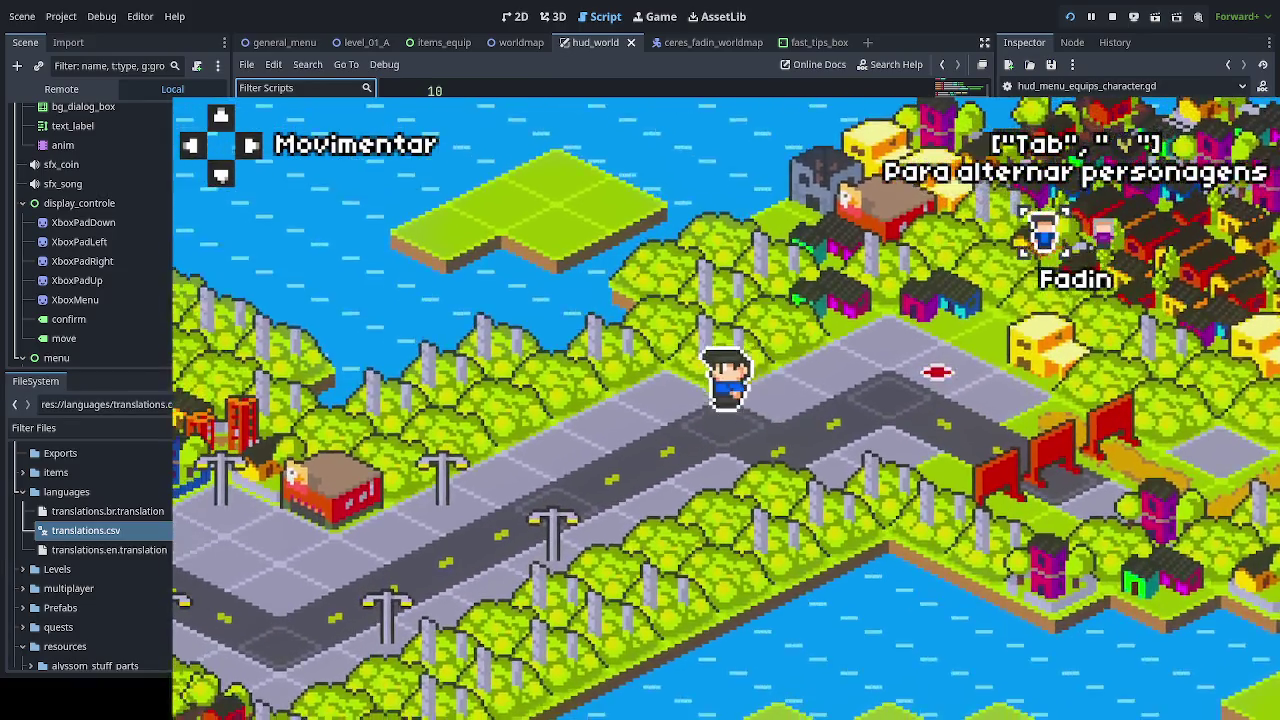
Walk around the world map to check the character-switch hint, then stop the game.
key(Left)
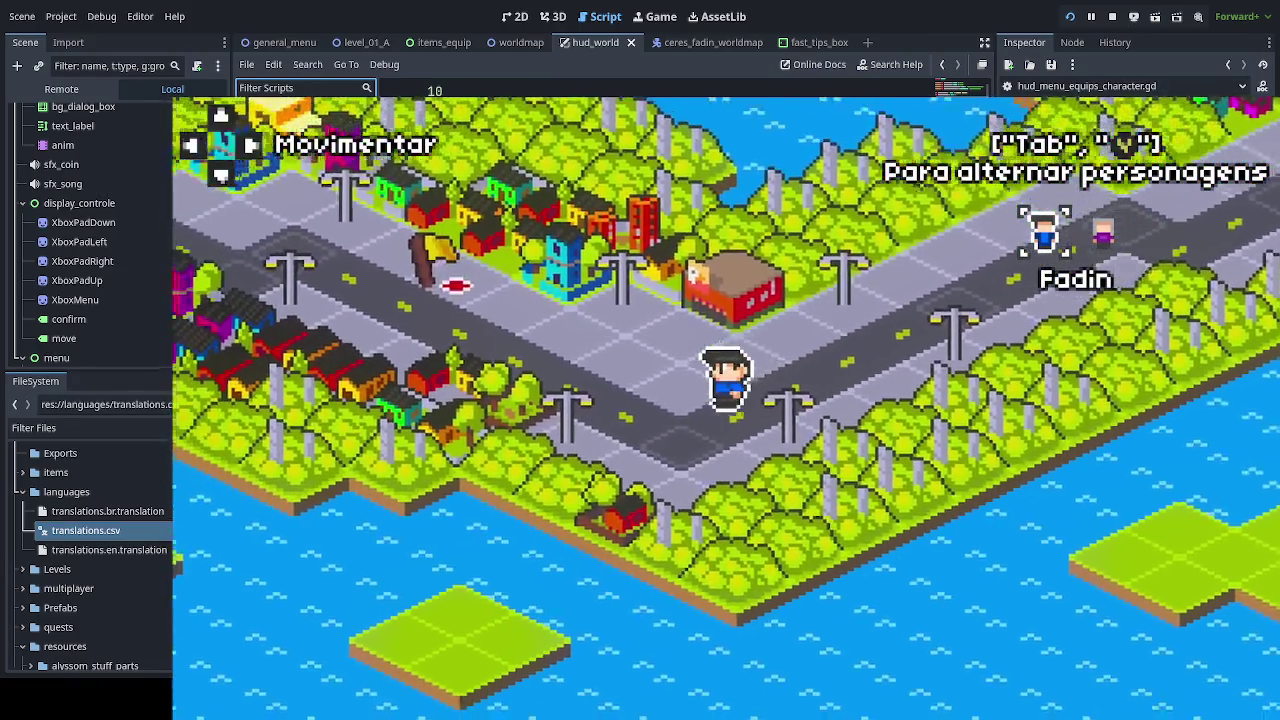
key(Up)
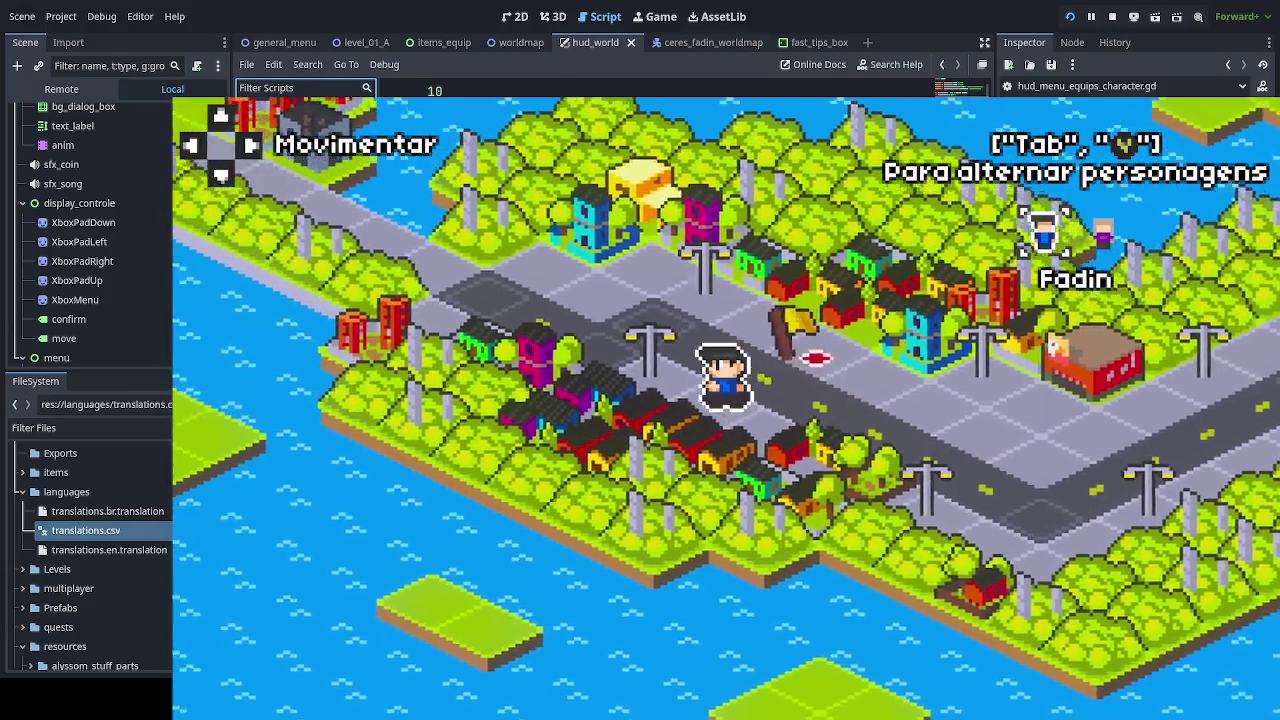
key(Up)
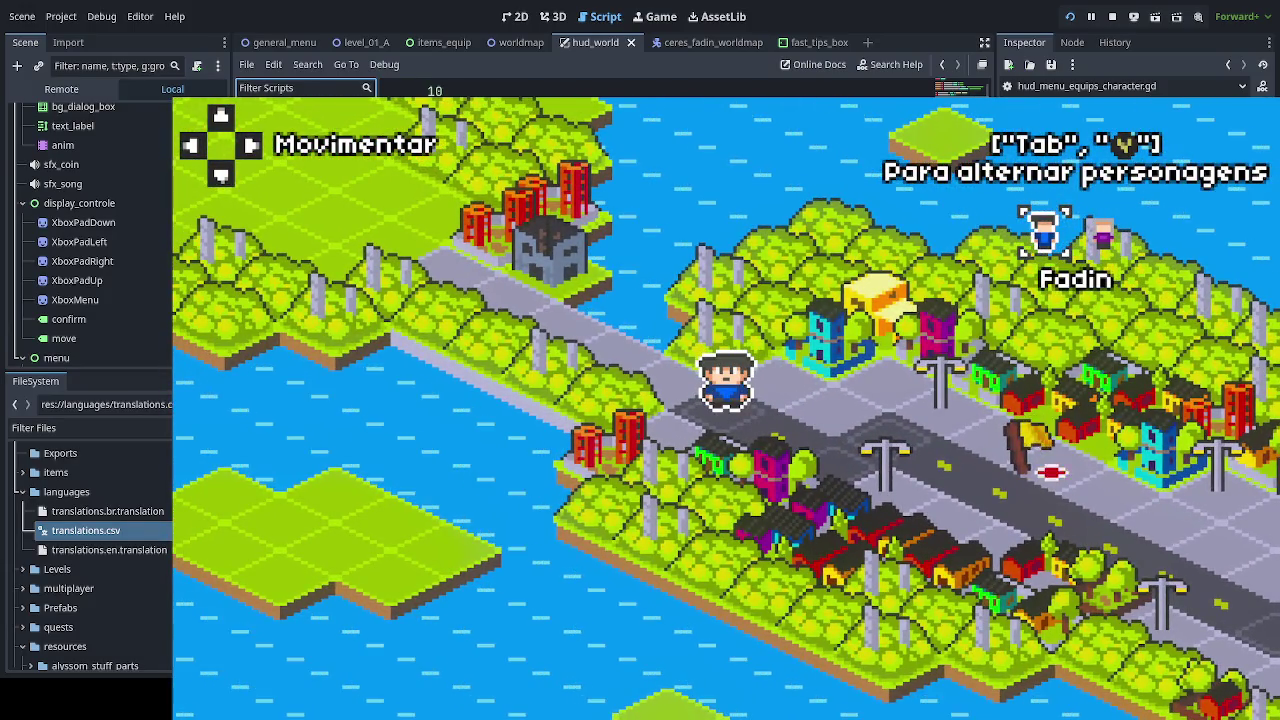
key(Down)
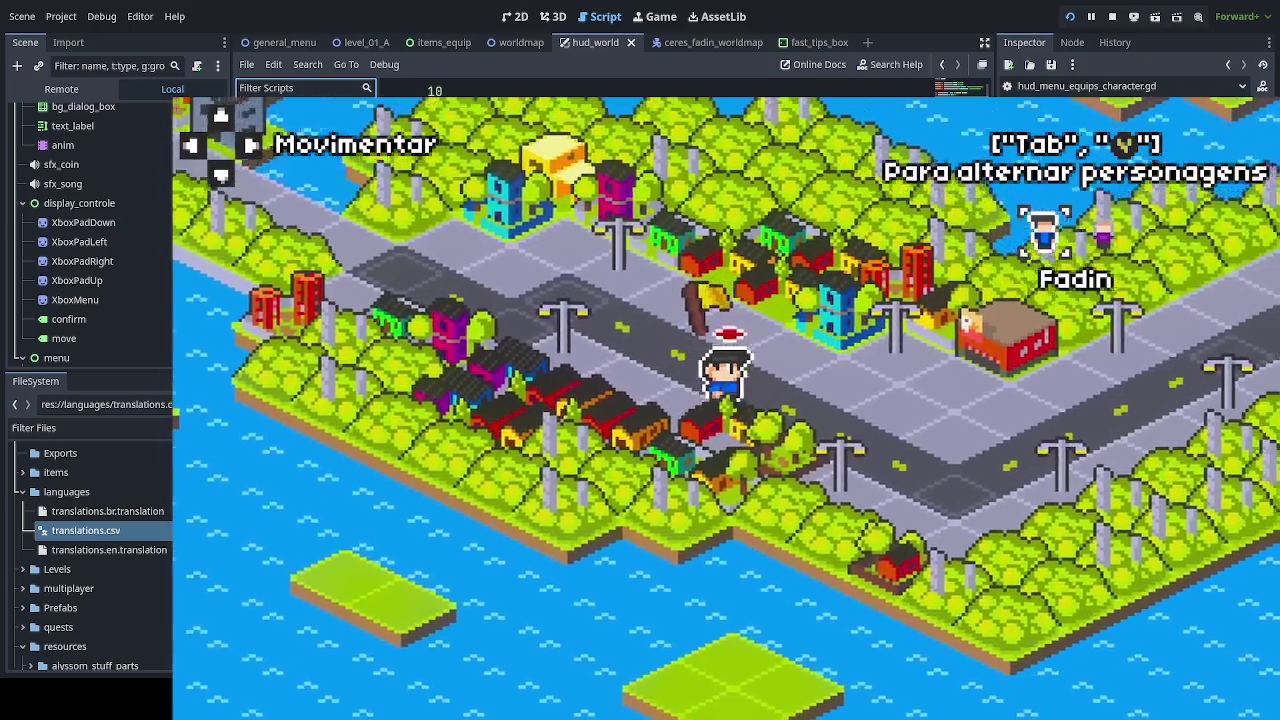
key(Right)
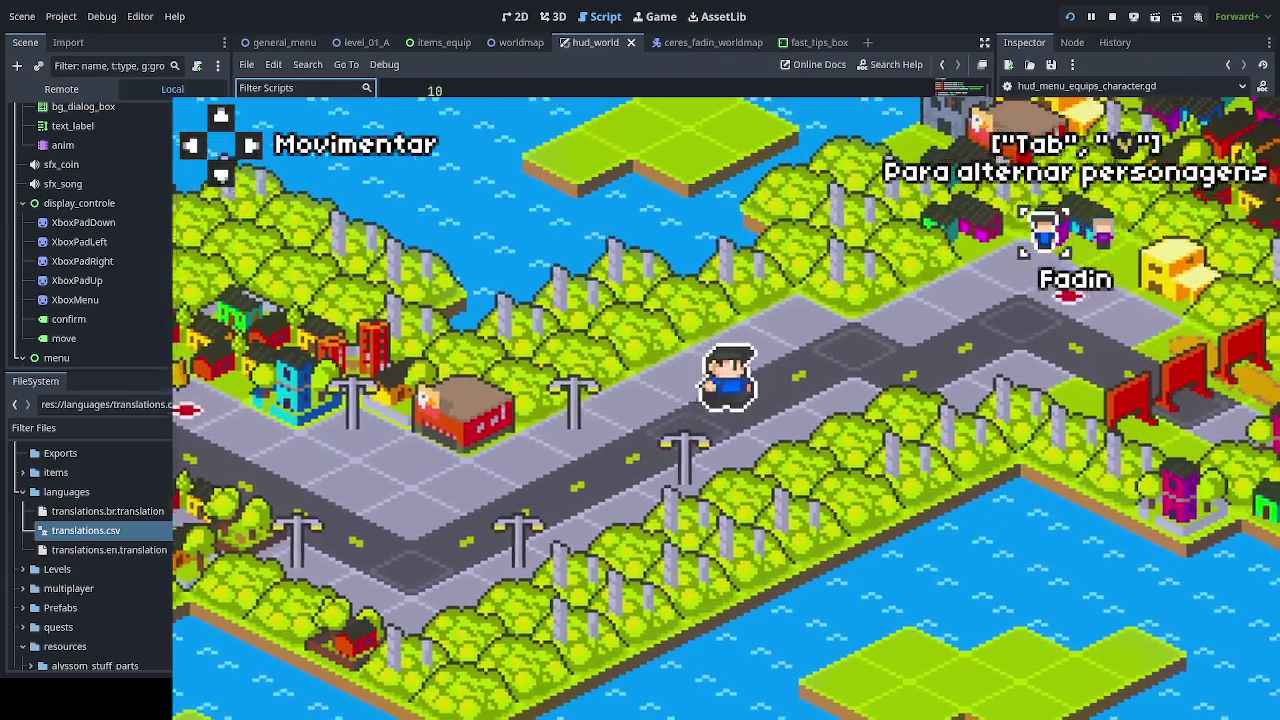
key(Right)
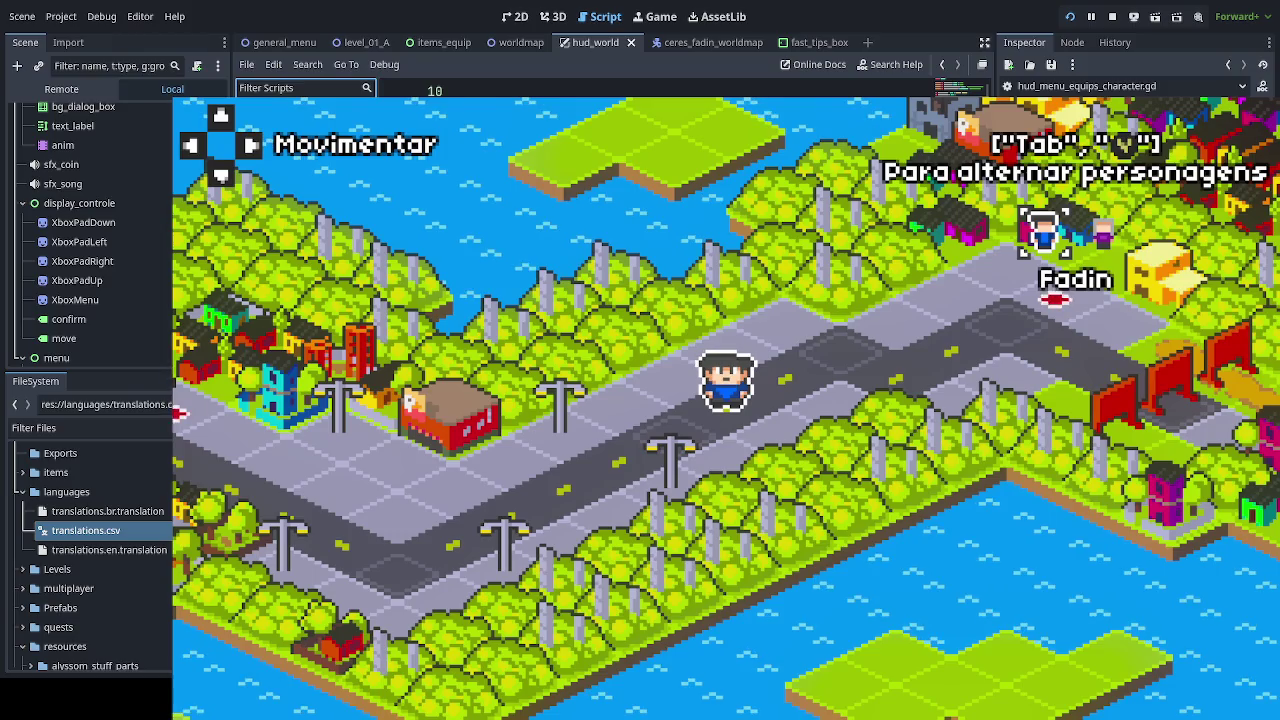
key(F8)
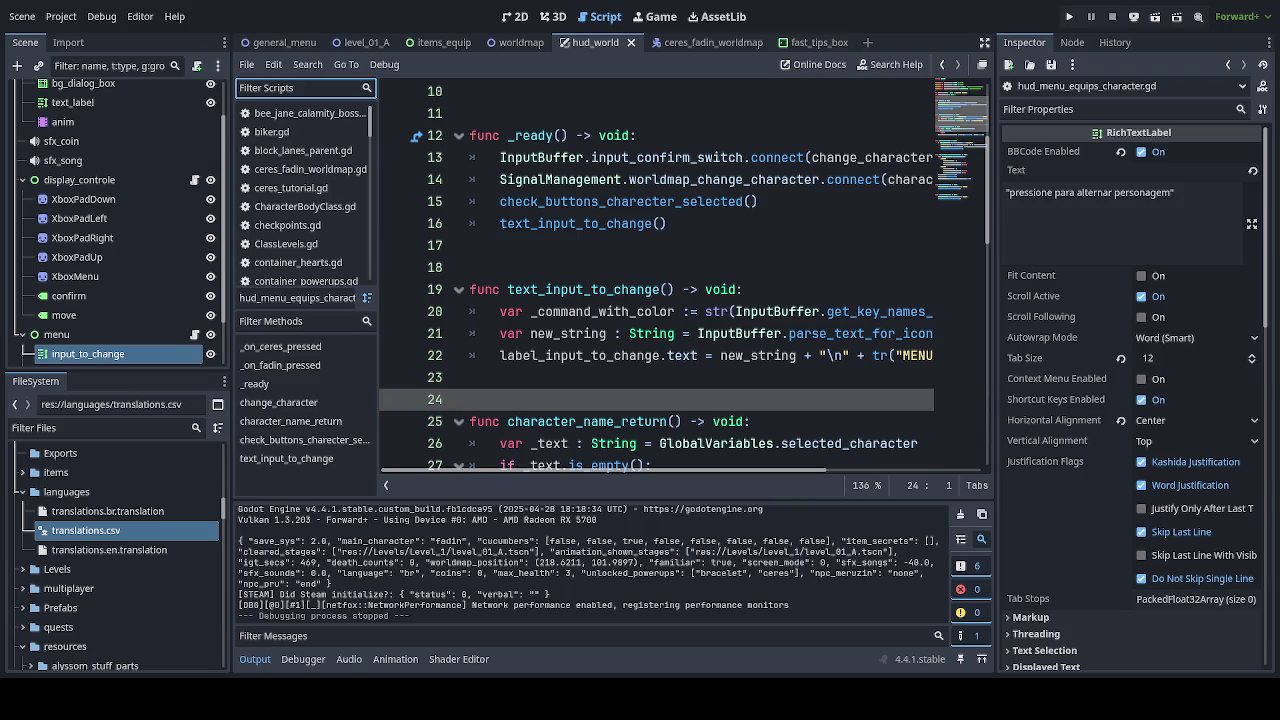
Switch from the Godot hud_world script to the browser playing the Advanced Guardian Heroes longplay.
key(alt+Tab)
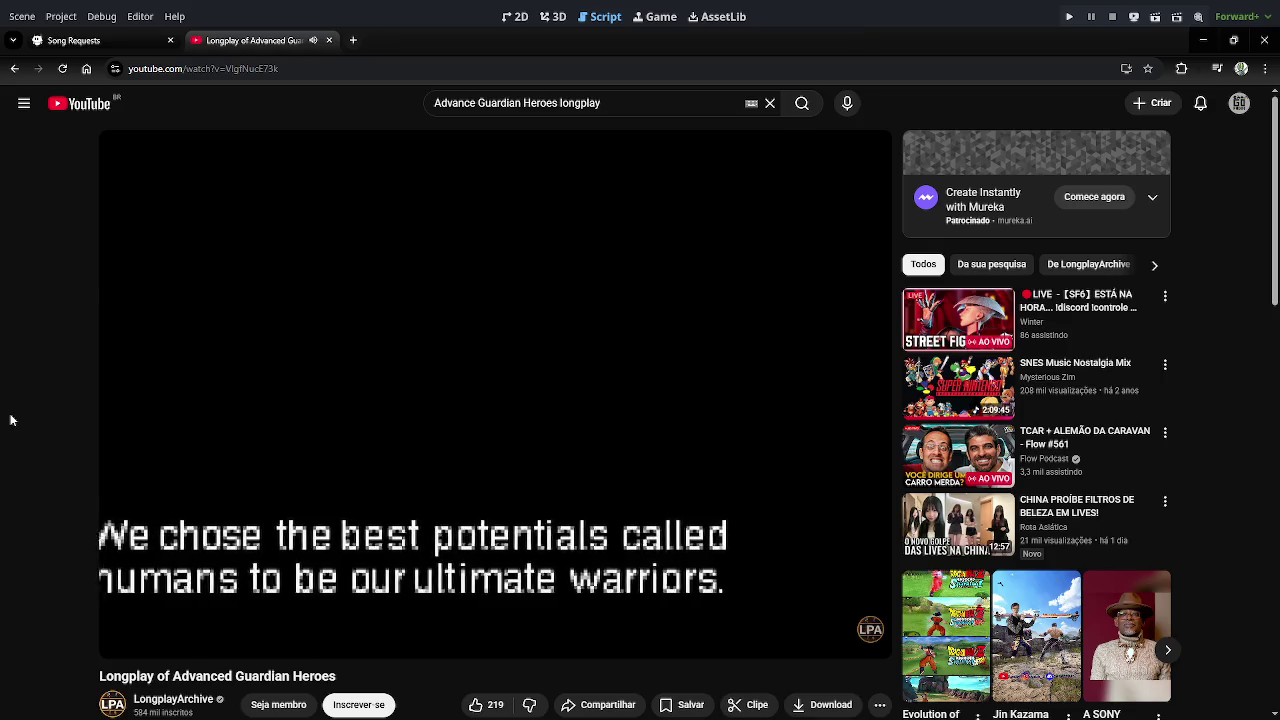
Lower the volume slightly and rewind the longplay back to its start.
key(Down)
key(Down)
click(212, 511)
click(211, 512)
key(Left)
key(Left)
key(Left)
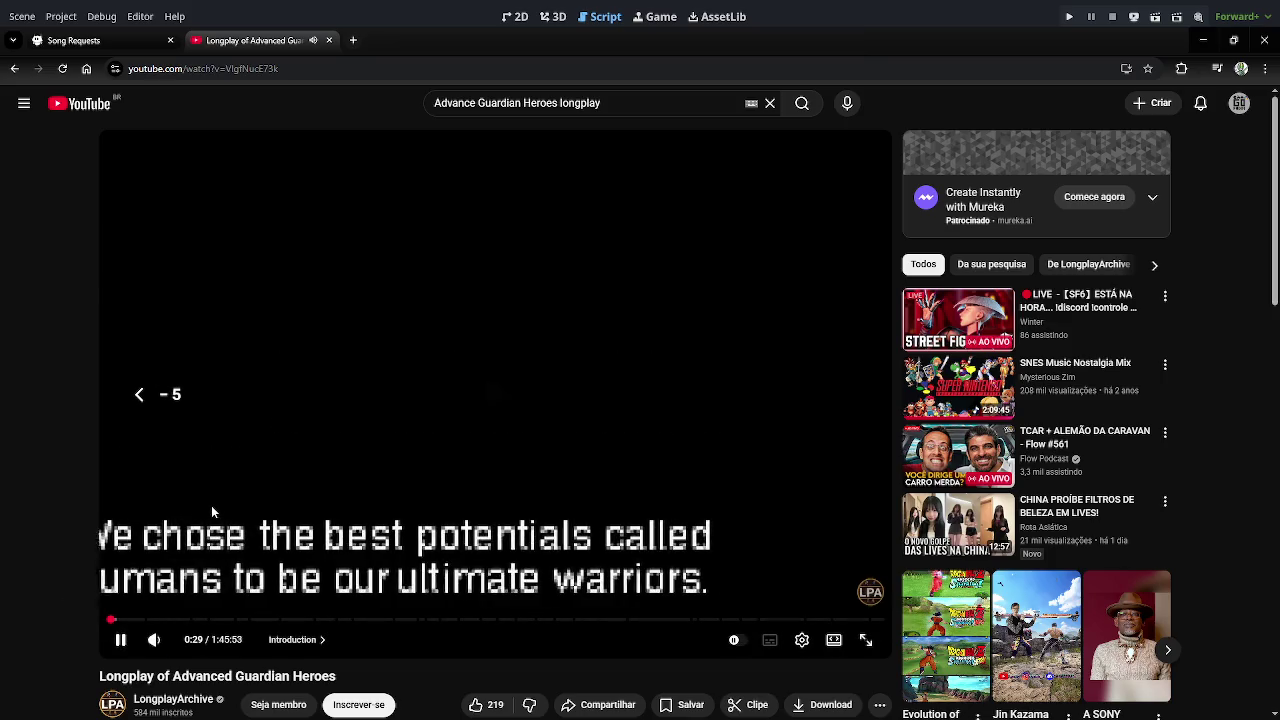
key(Left)
key(Left)
key(Left)
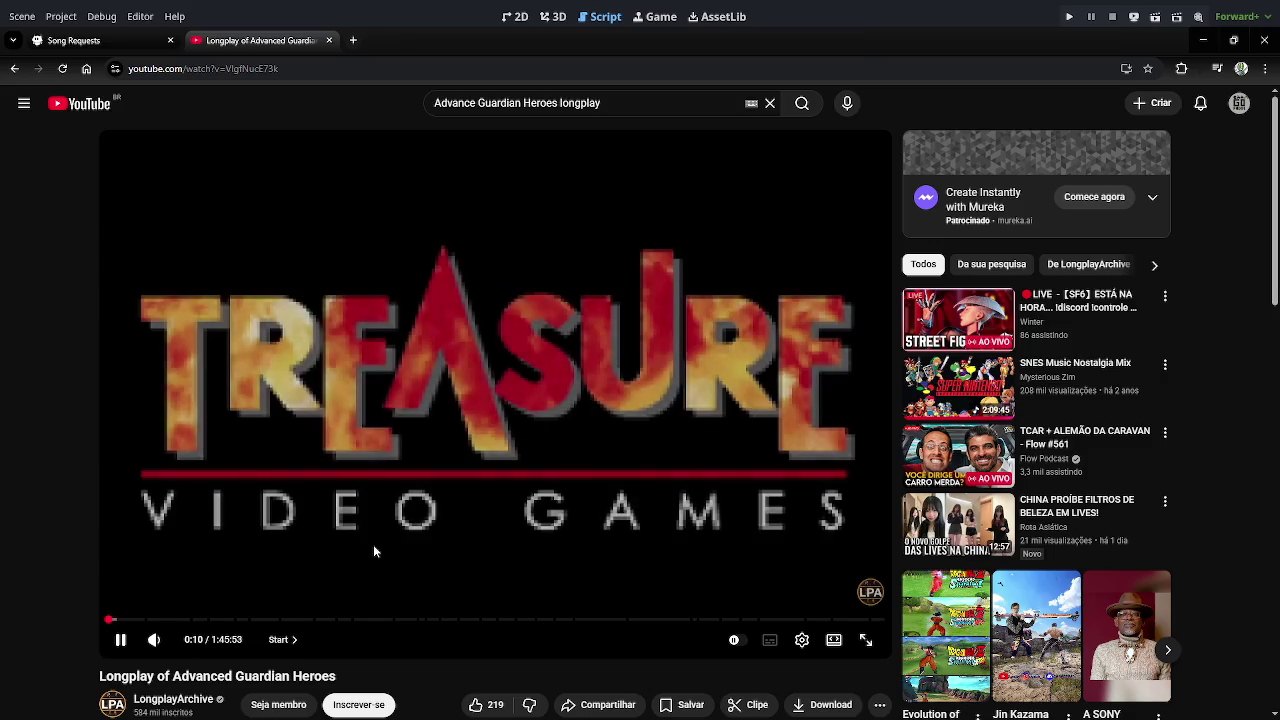
Pause on the Treasure logo, then on the copyright notice, and resume playback.
click(489, 440)
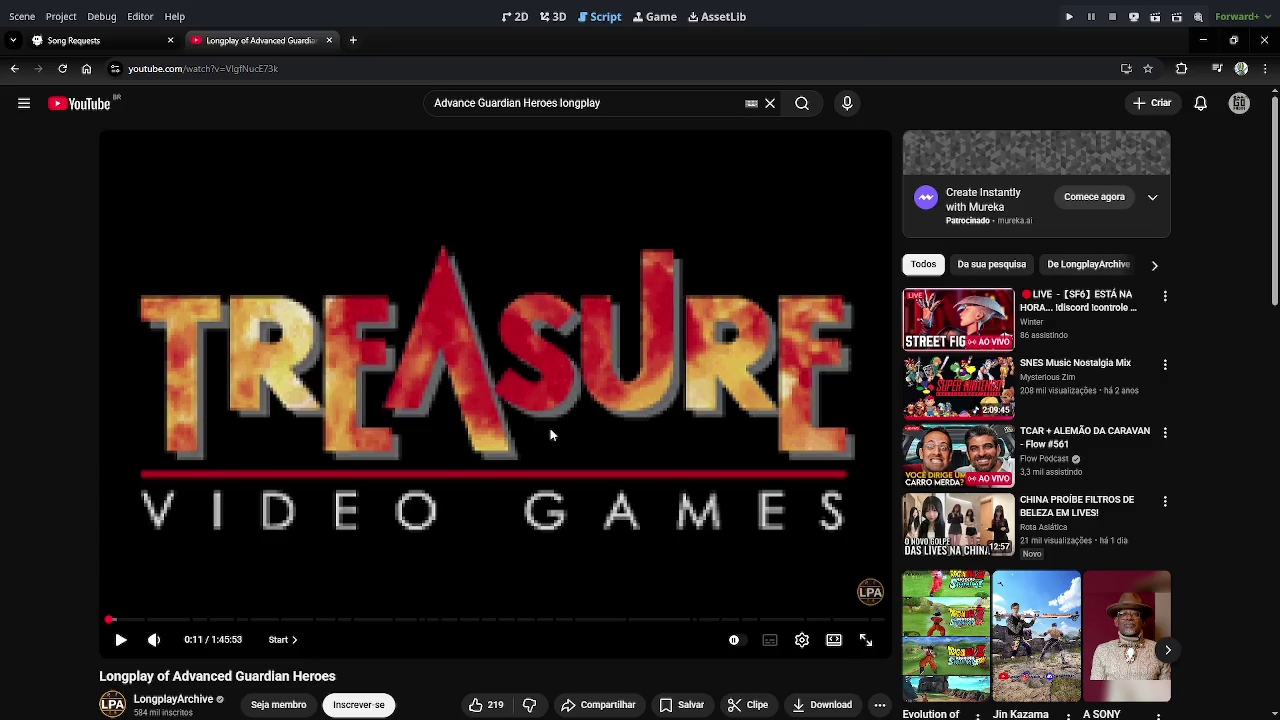
click(603, 425)
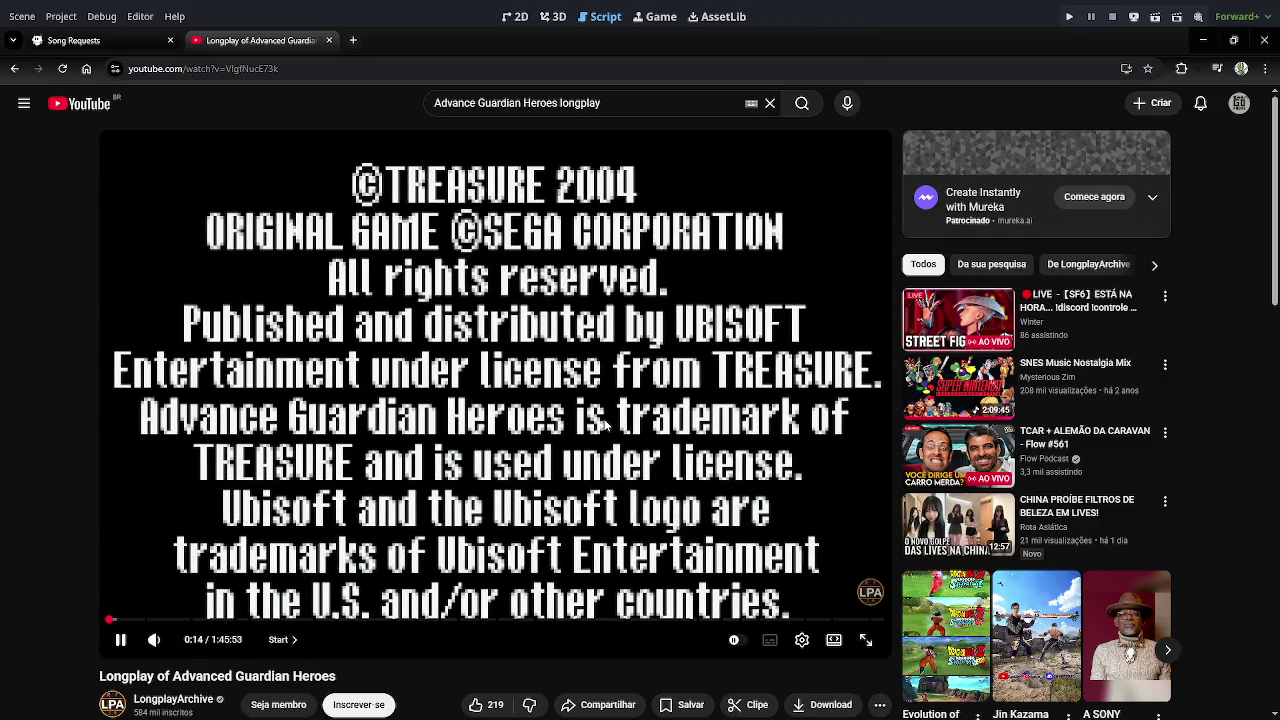
click(603, 425)
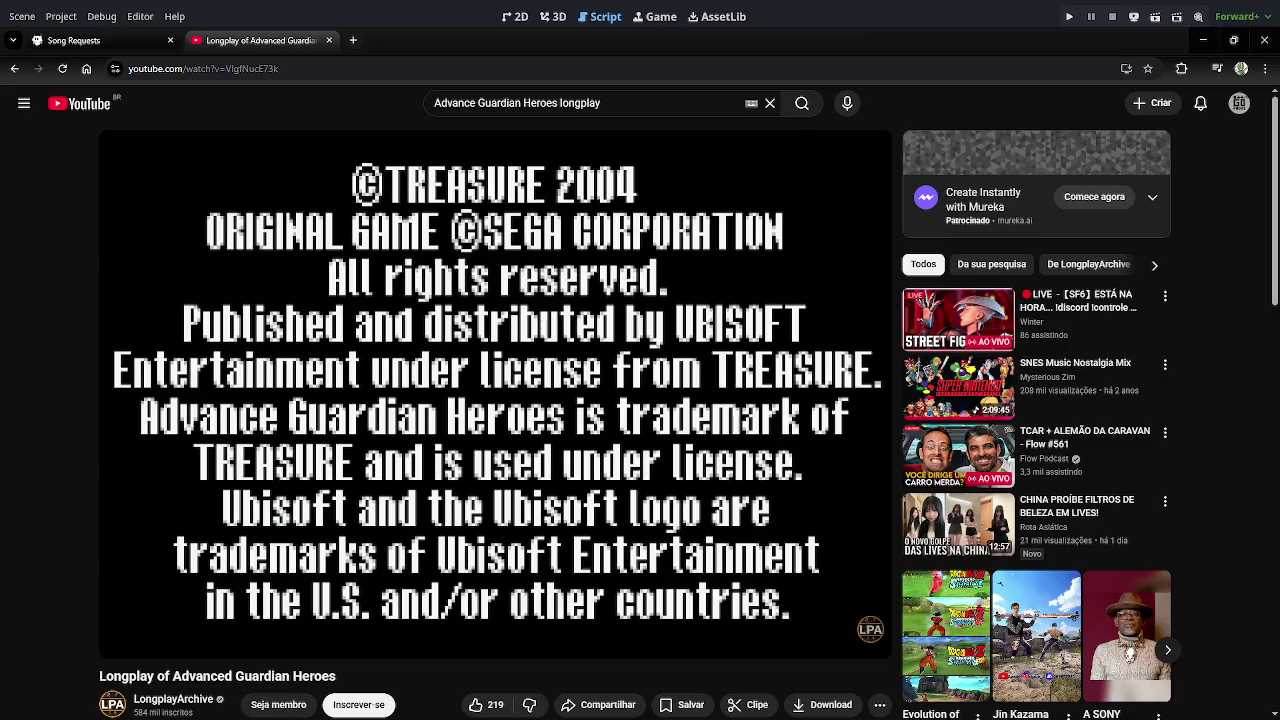
click(605, 425)
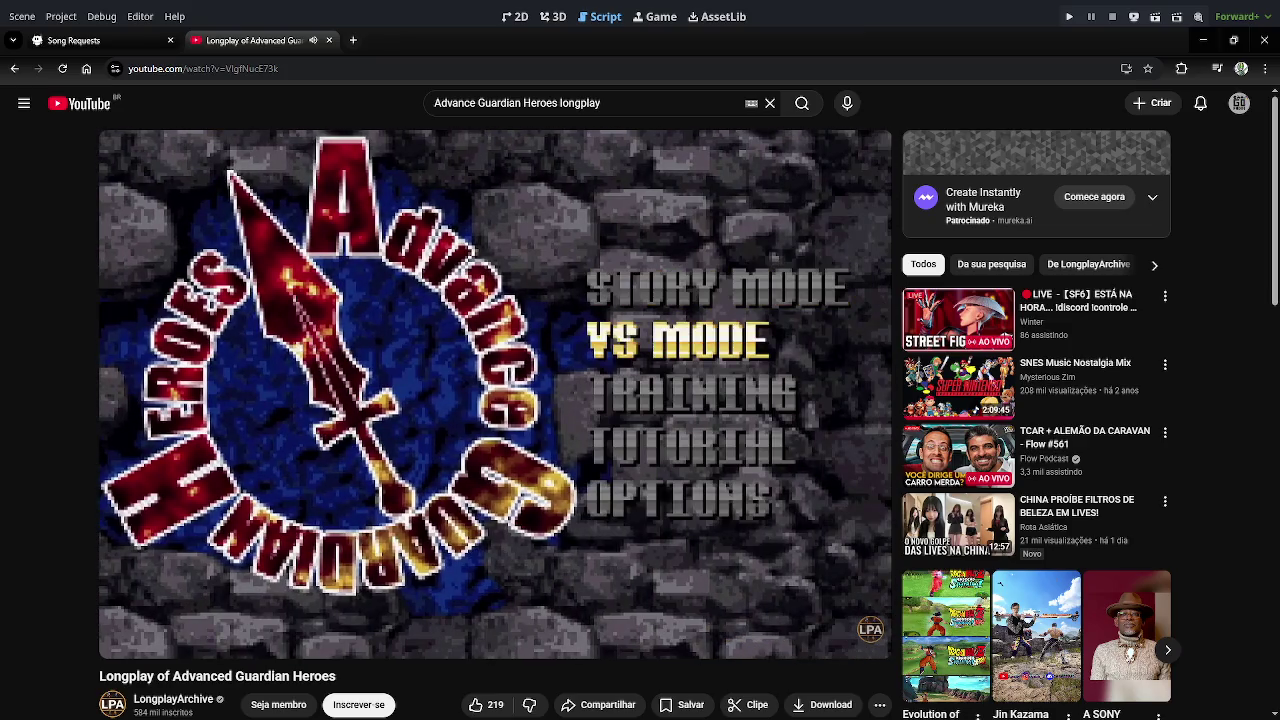
Rewind from the title screen to replay the rainy Soul Sword dialogue, pausing at 4:16 before resuming.
key(Left)
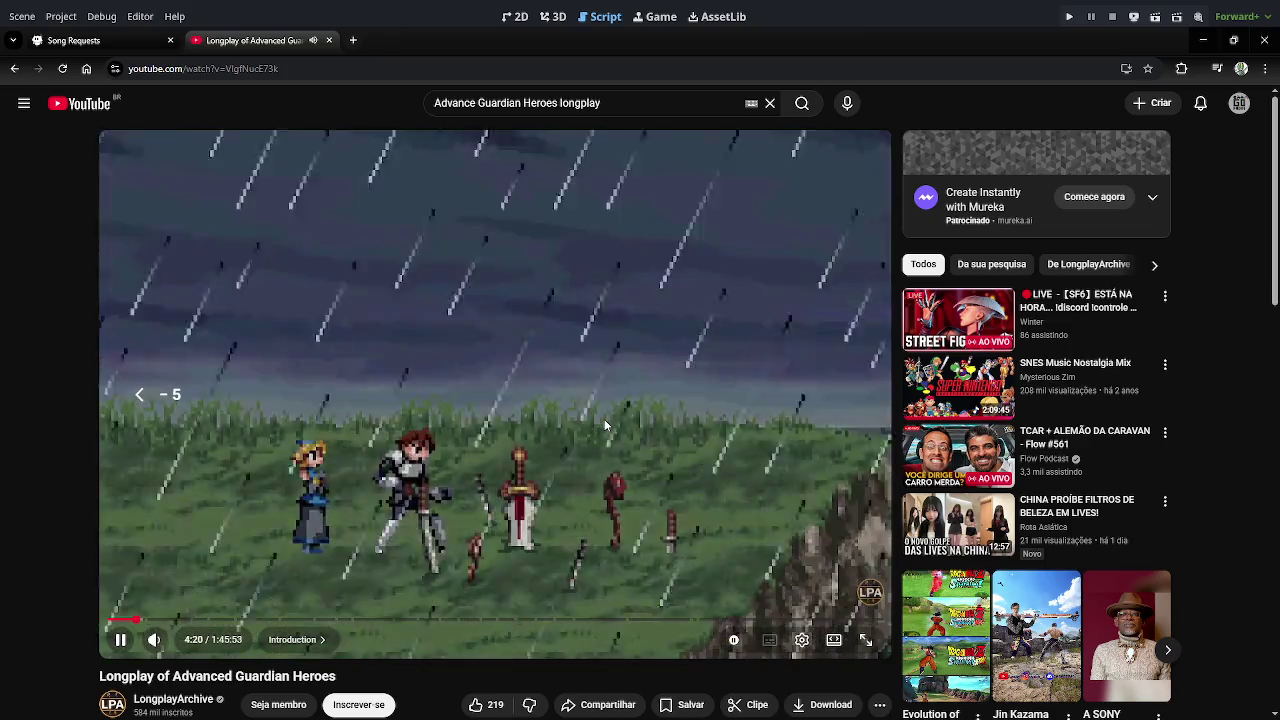
key(Left)
key(Left)
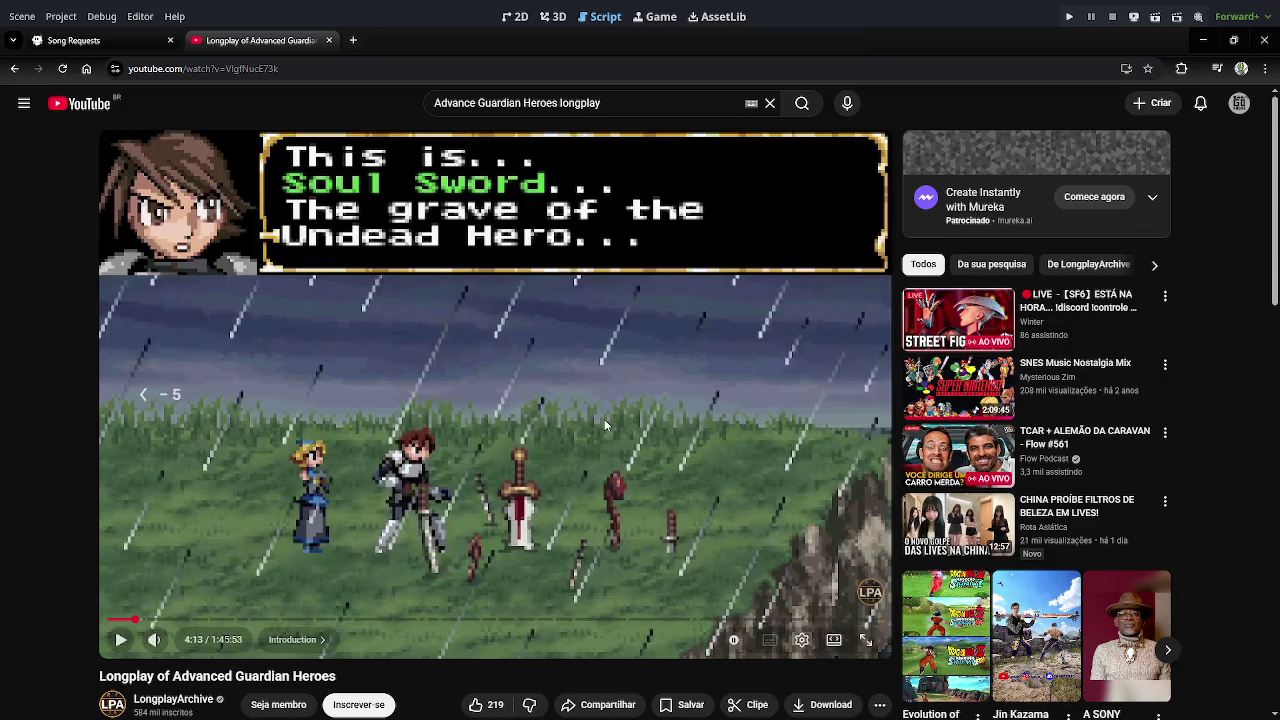
key(Left)
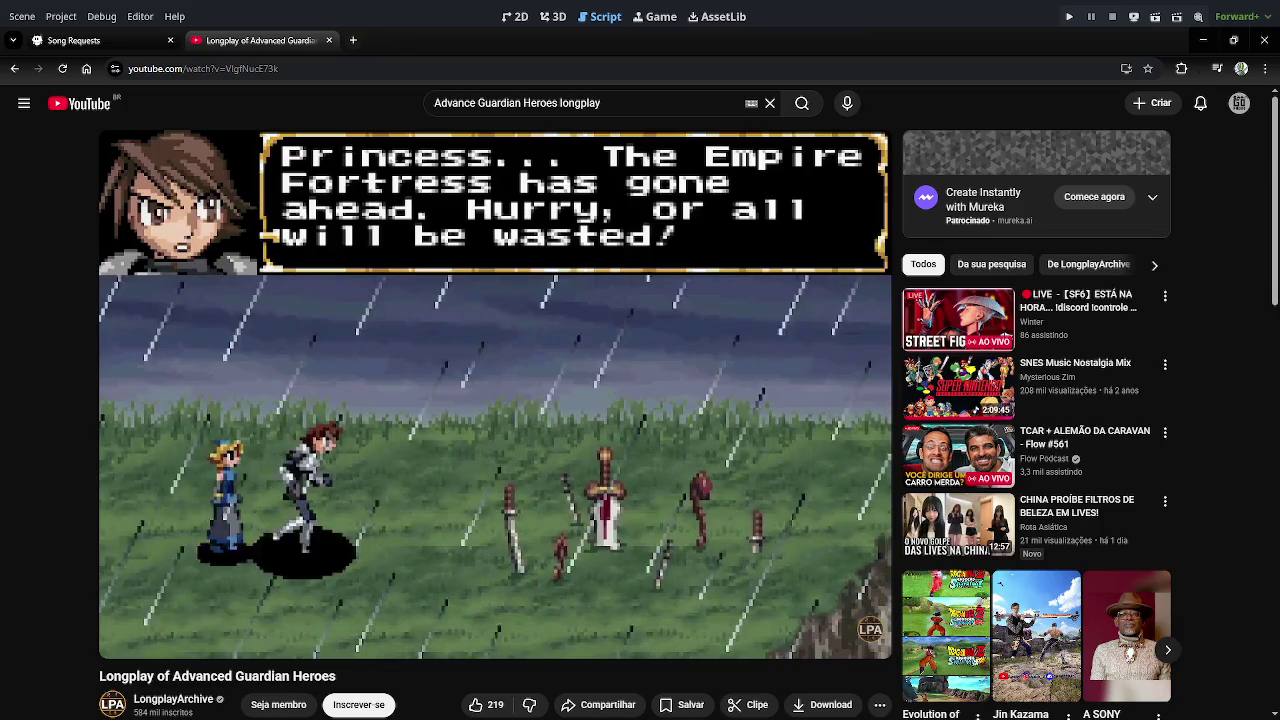
click(604, 425)
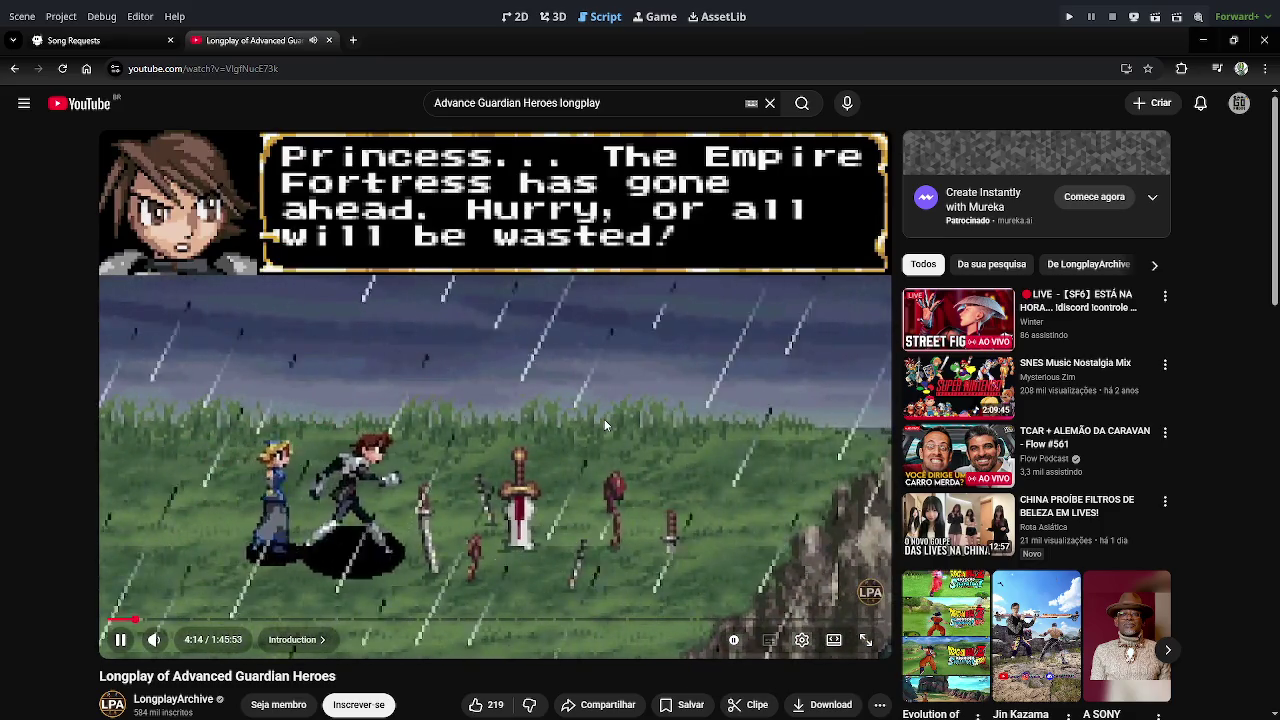
click(604, 424)
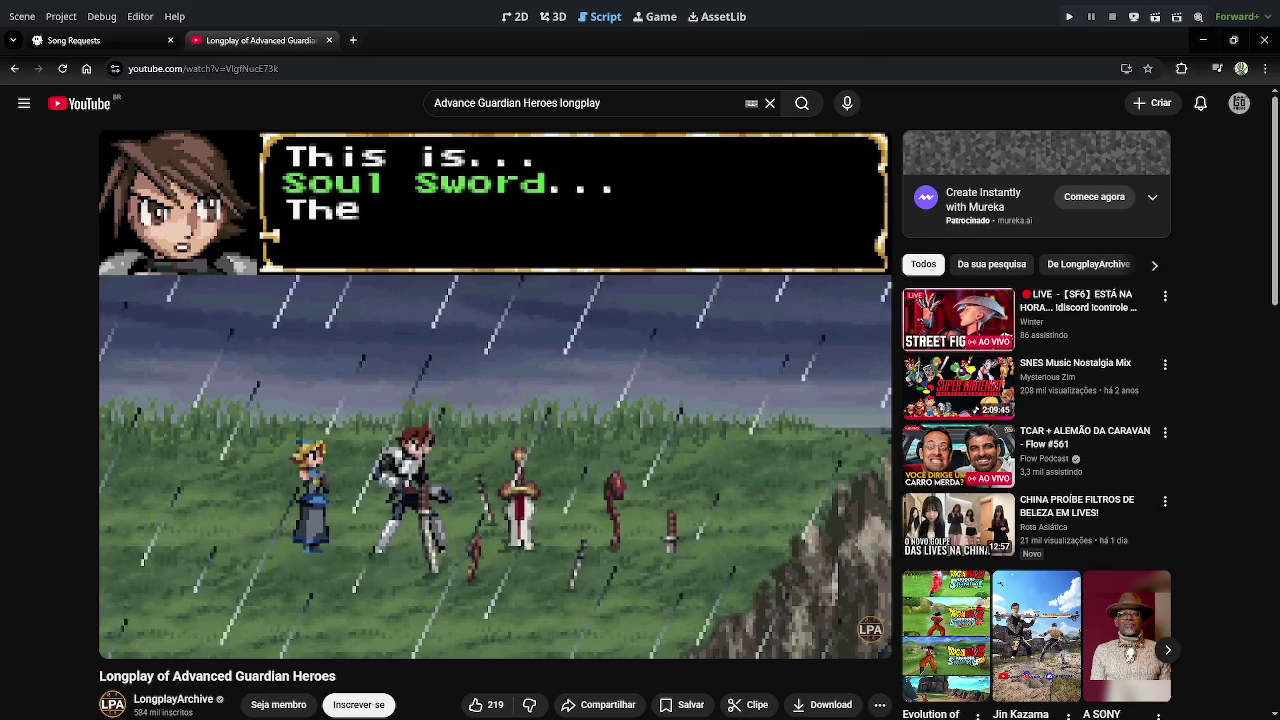
key(Left)
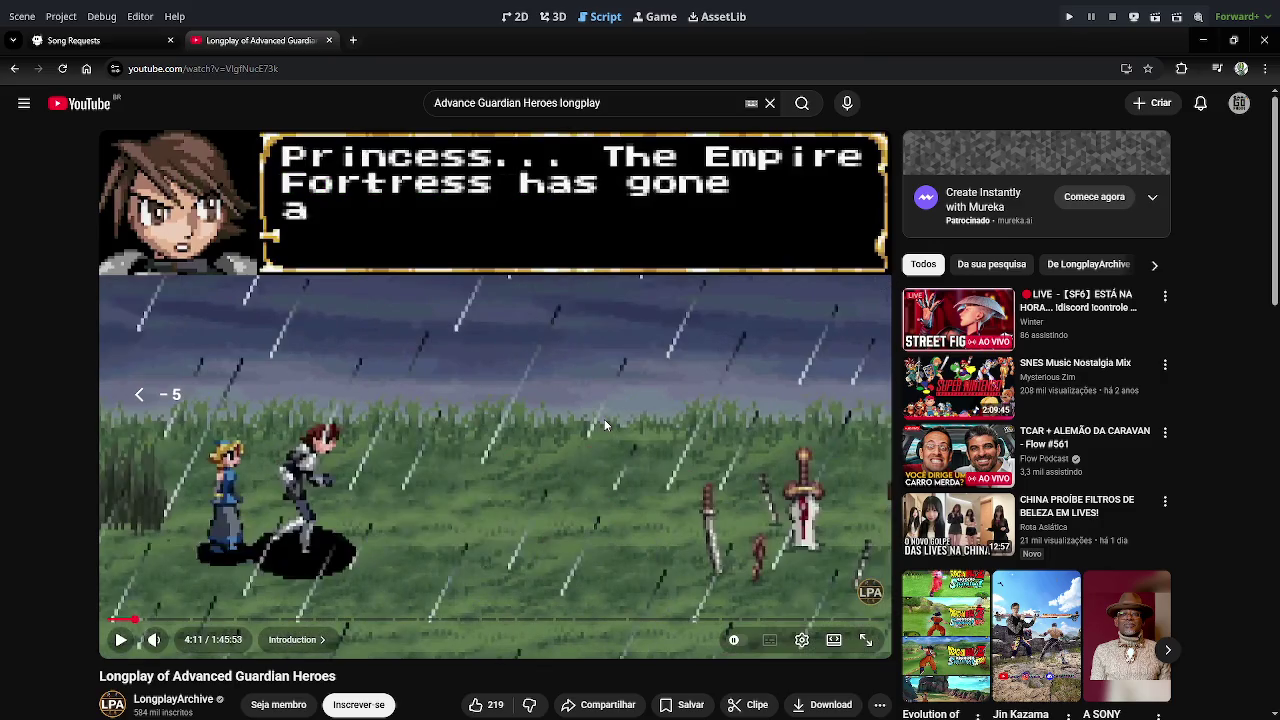
key(space)
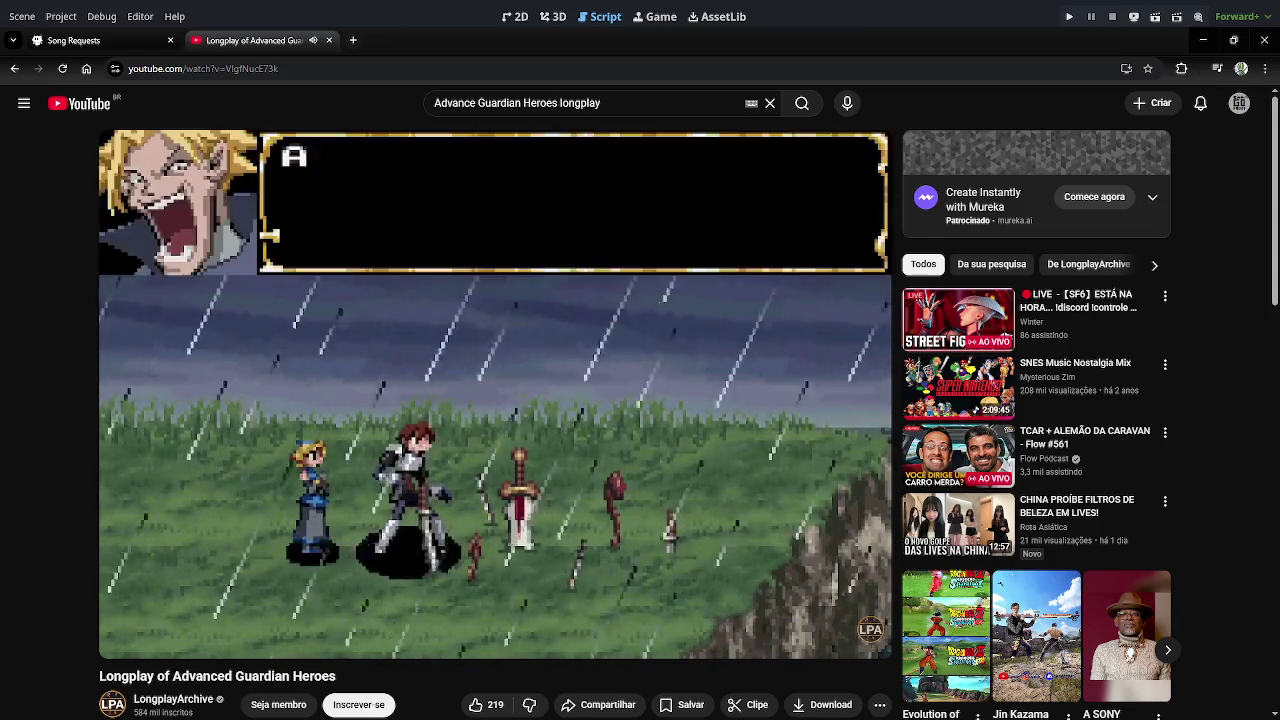
Jump the longplay ahead fifteen seconds and skip the Adobe ad that starts.
key(Right)
key(Right)
key(Right)
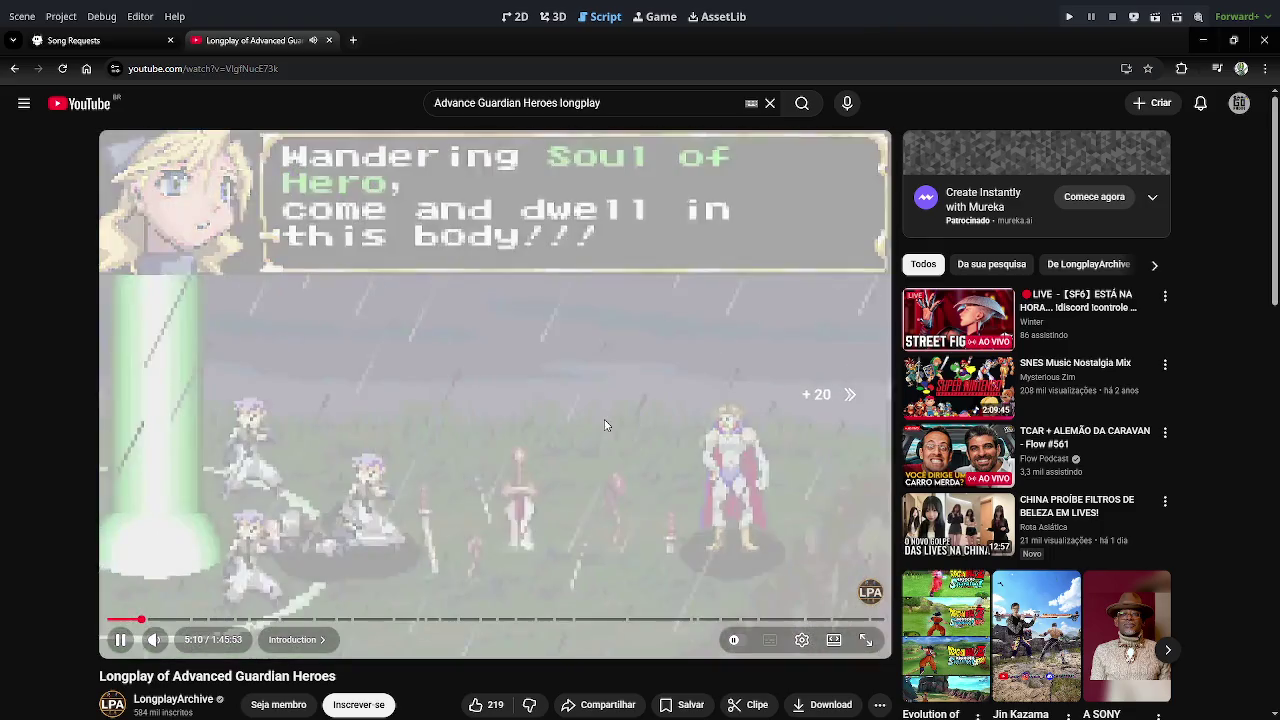
key(Right)
key(Right)
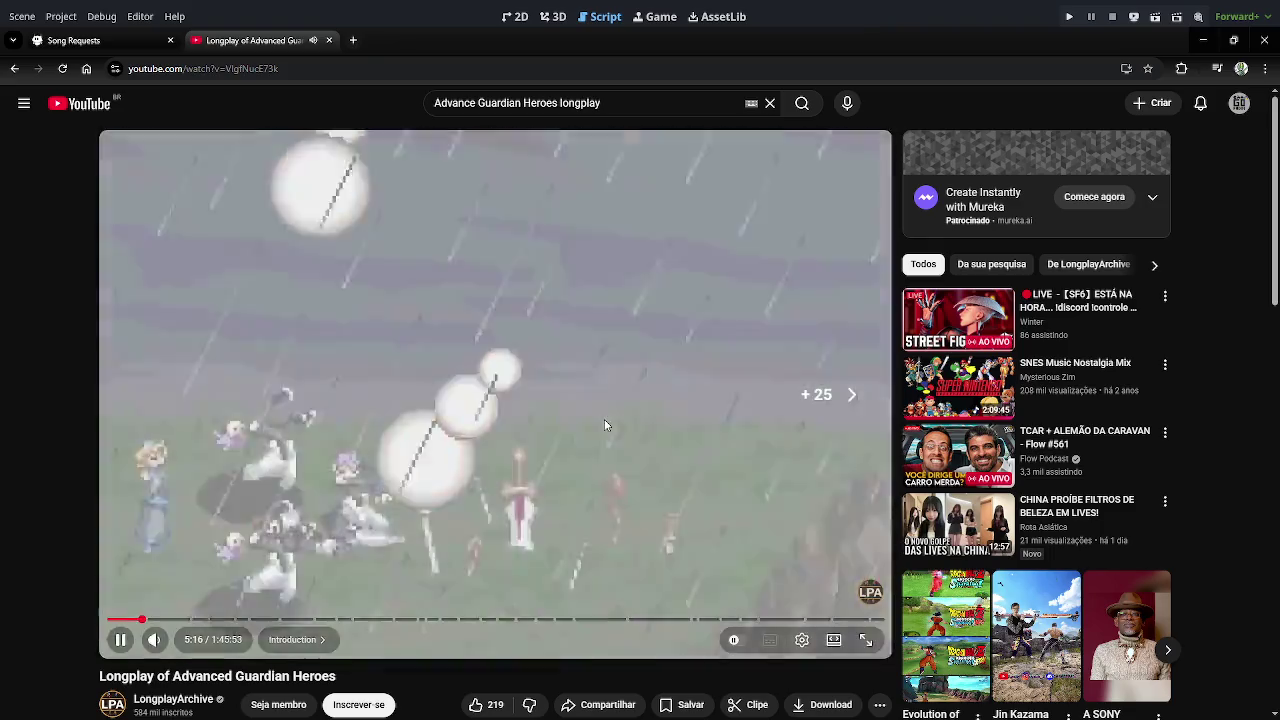
key(Right)
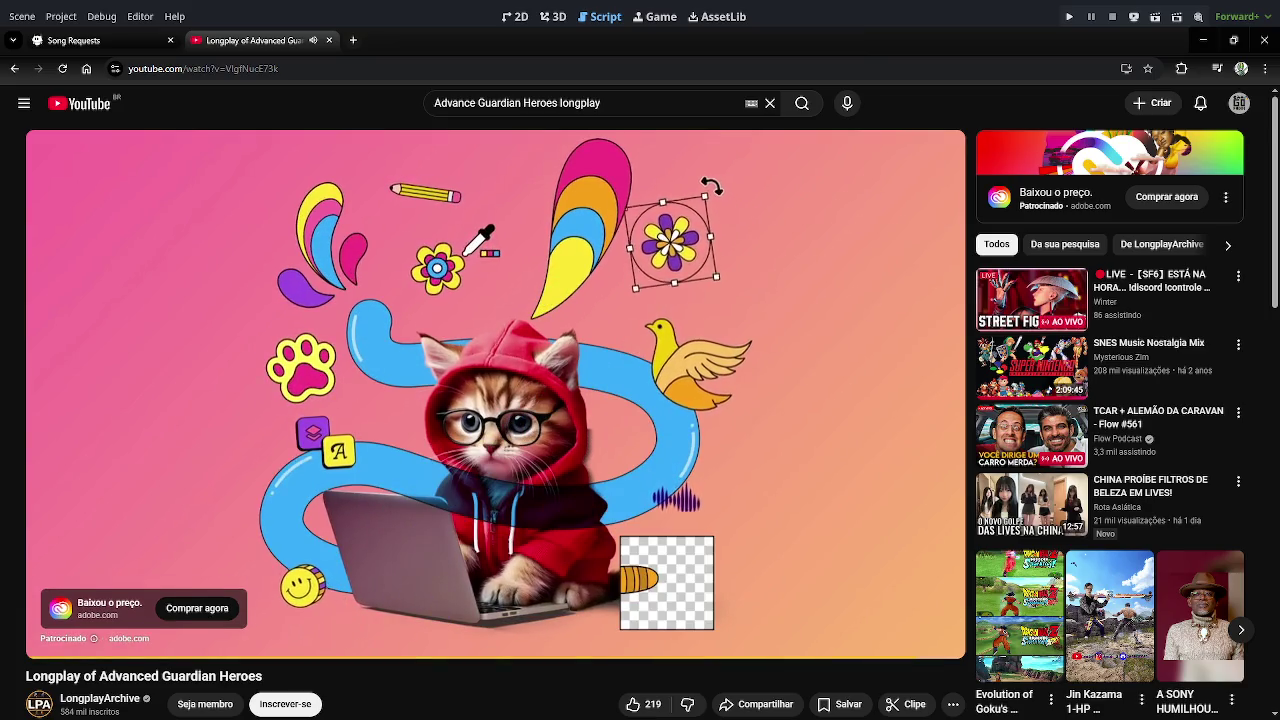
click(937, 600)
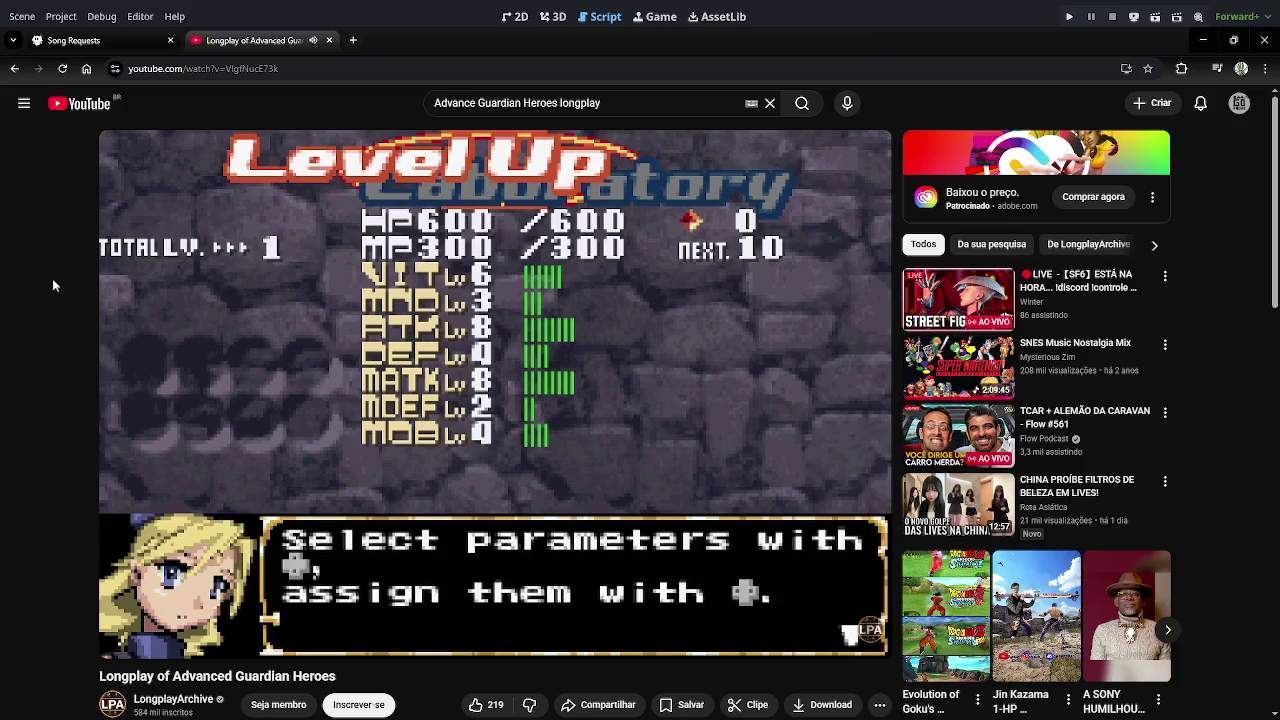
Jump the longplay forward ten seconds into the Level Up Laboratory tutorial.
key(l)
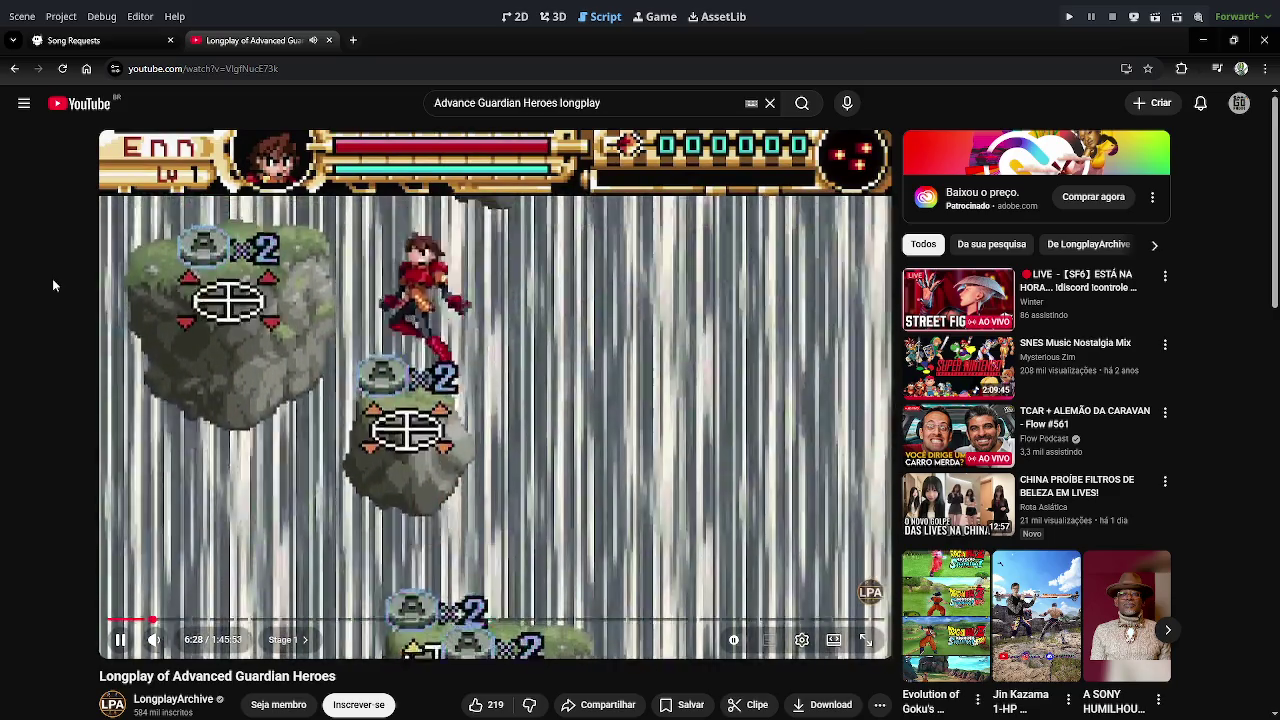
Rewind the longplay five seconds and let it play on into the Stage 1 gameplay.
key(Left)
key(Left)
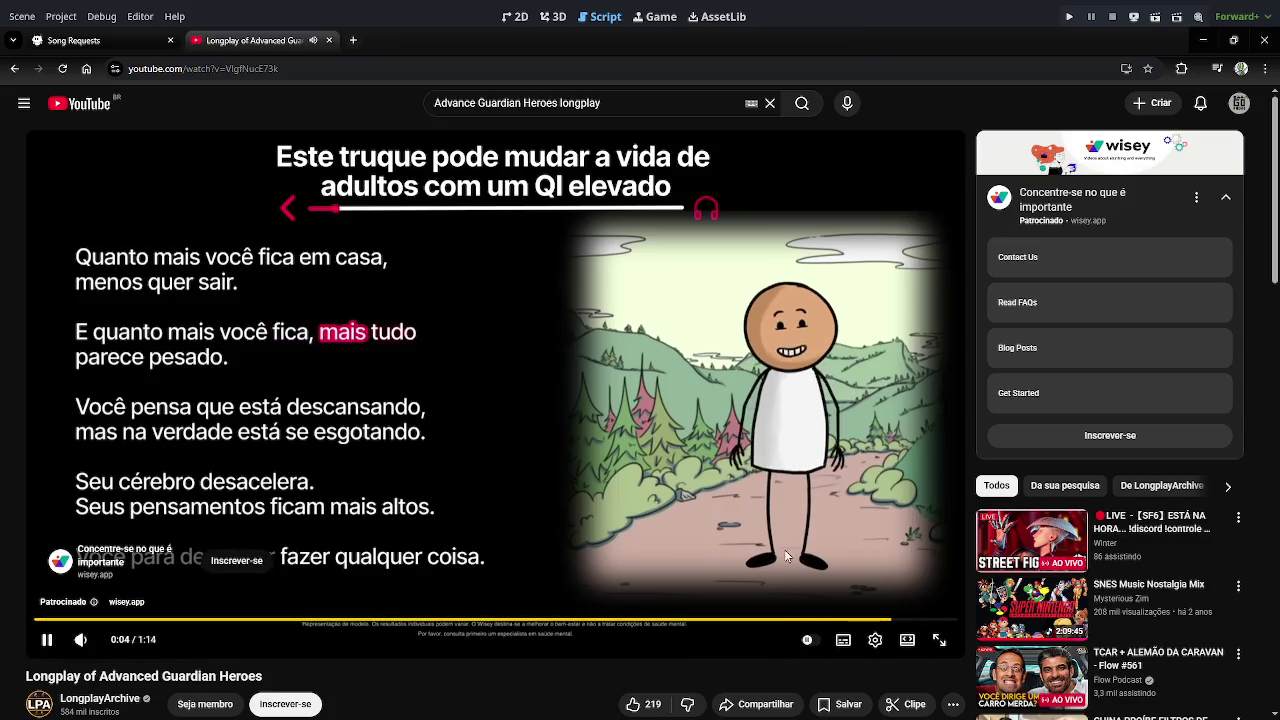
Skip the sponsored ad with the 'Pular' button to return to the longplay.
click(918, 600)
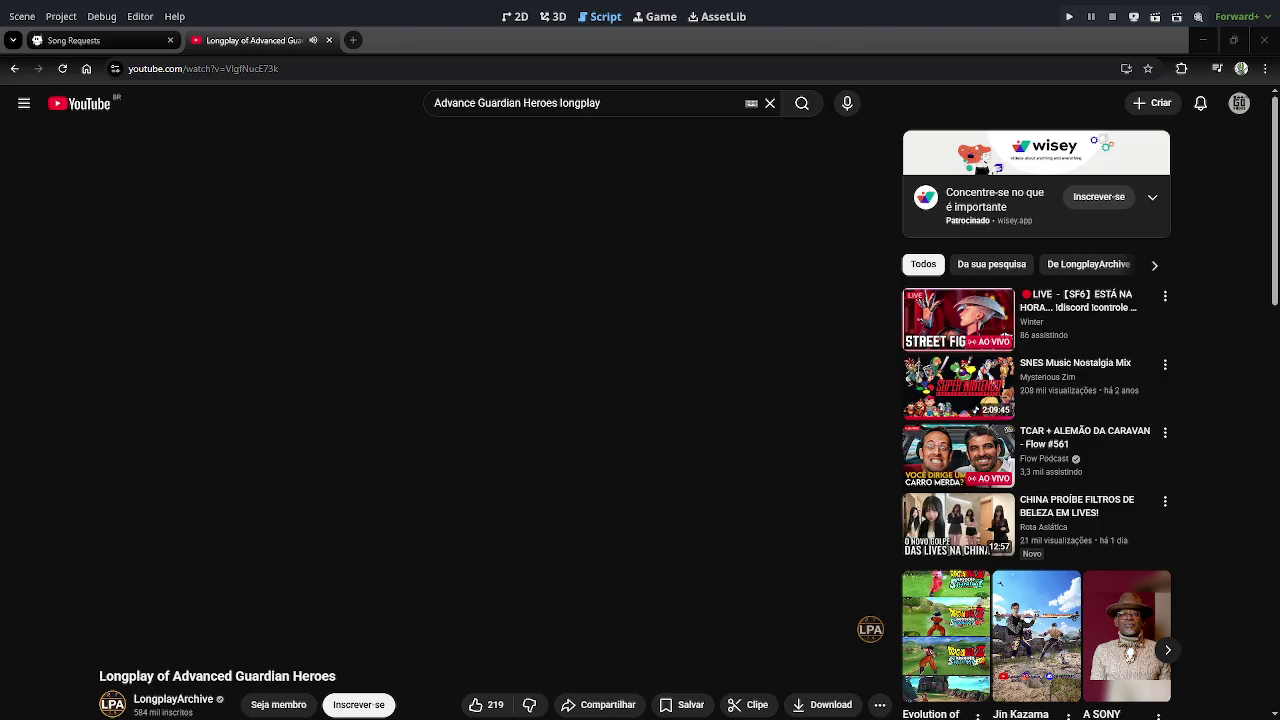
Switch Godot to 2D editing, then skip the ad so the longplay reaches the Ginjirou boss intro.
click(515, 16)
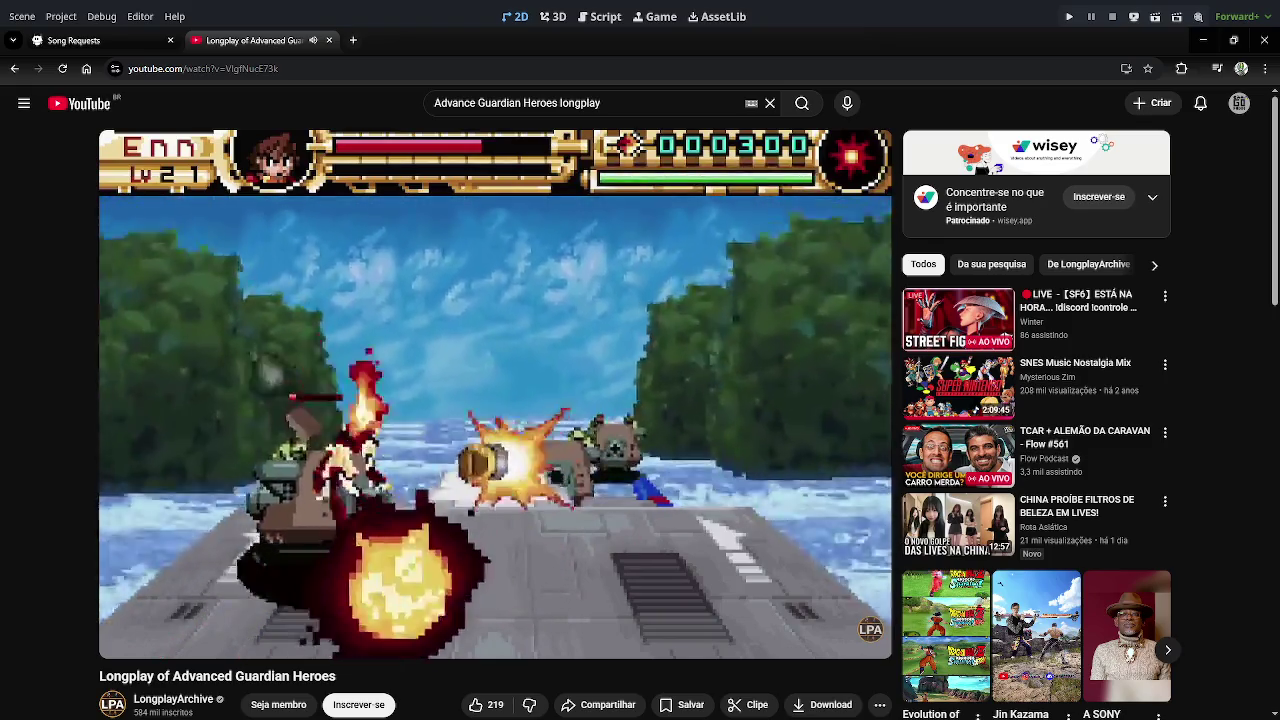
mouse_move(717, 570)
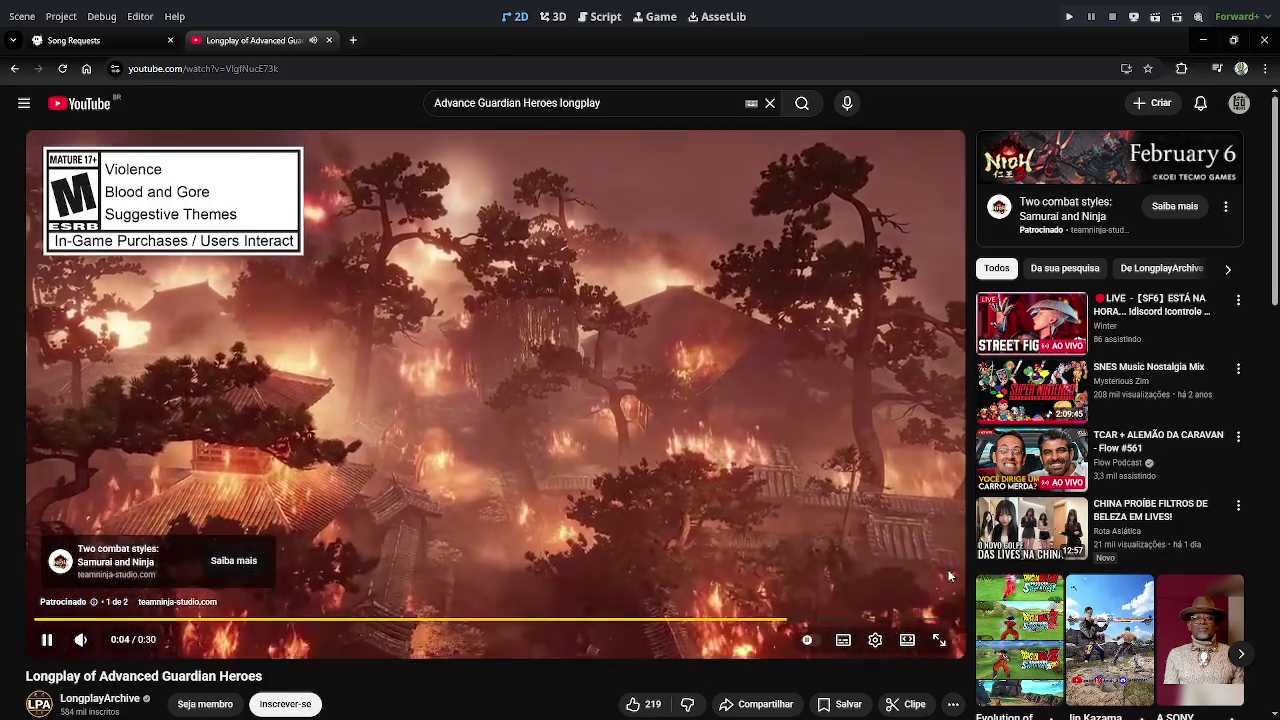
click(928, 600)
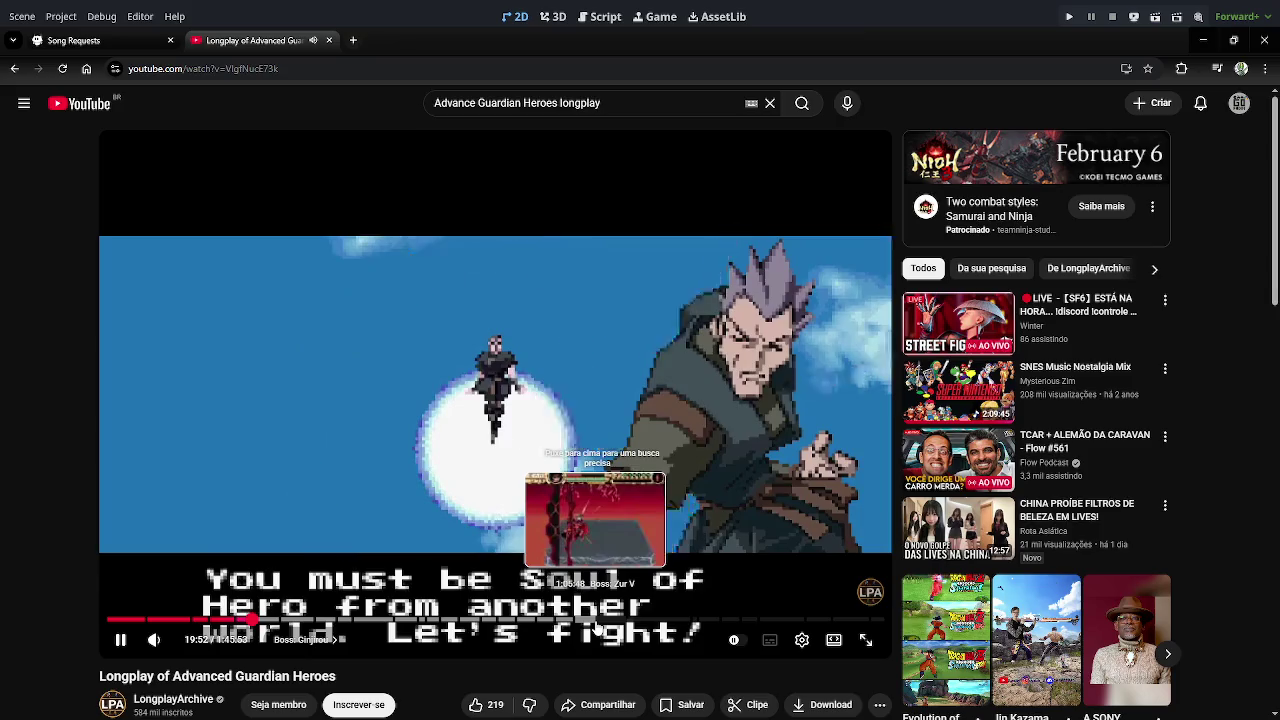
Seek the longplay to about 1:06:30, the Boss: Zur V stage.
click(600, 627)
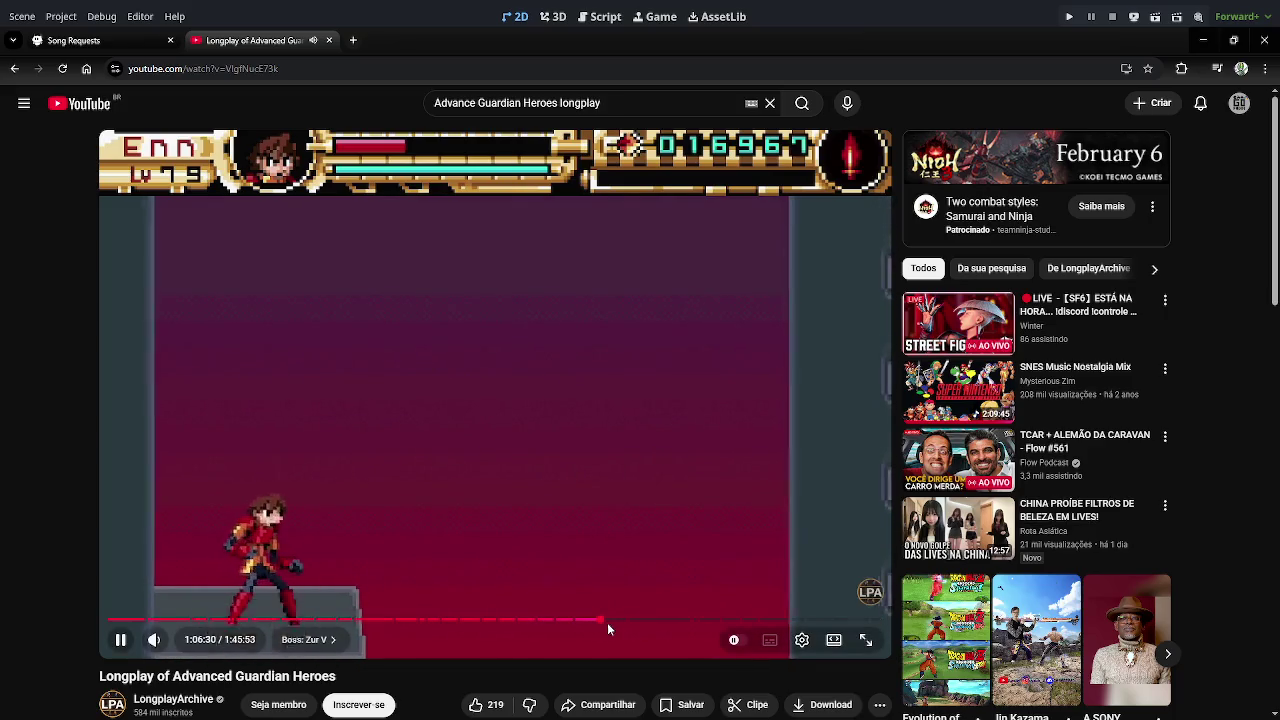
Preview around 1:08:00 on the progress bar, then seek to 1:25:10 in the Boss: Nicole chapter.
drag(612, 622, 612, 625)
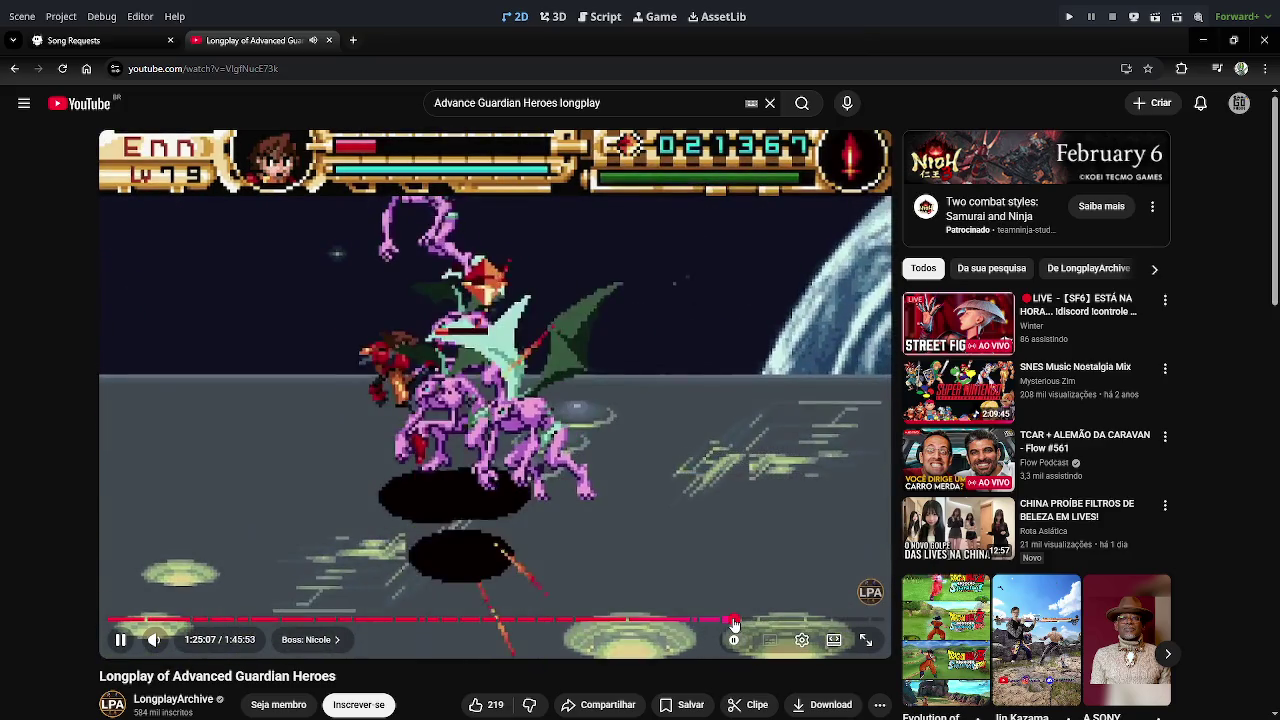
click(733, 621)
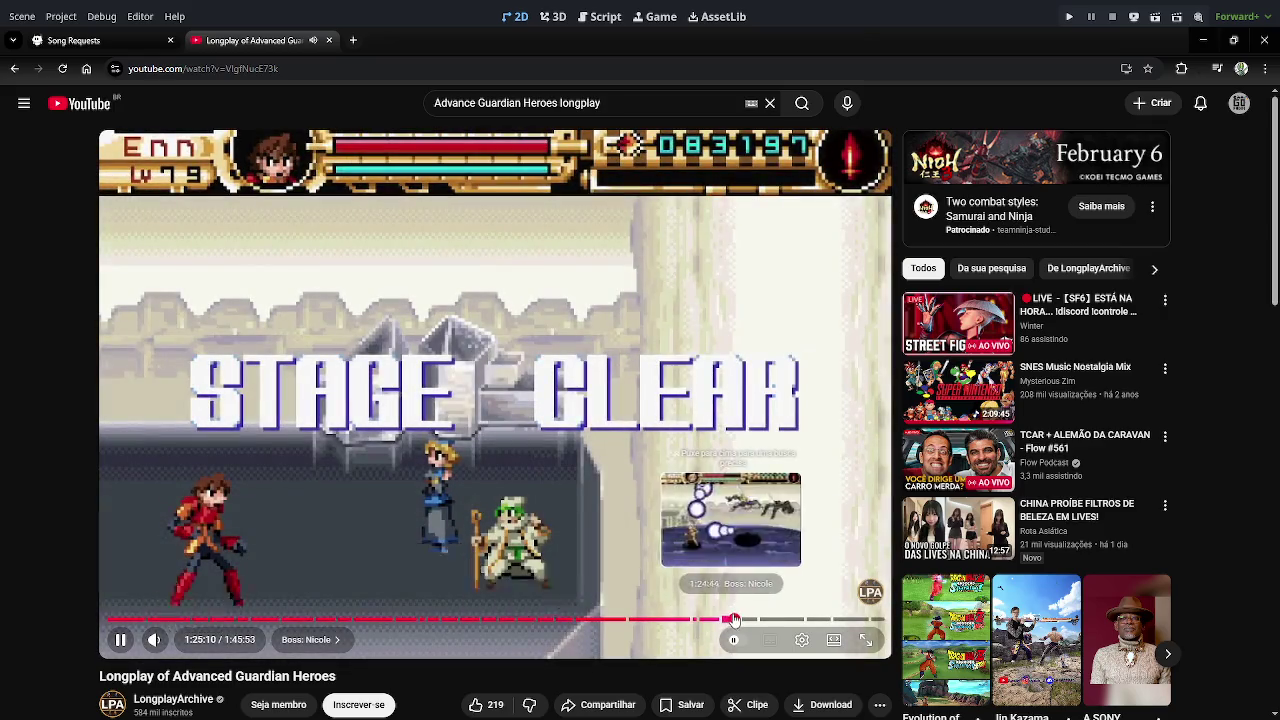
Skip the longplay to the final boss and pause, then close YouTube and return to Godot.
drag(720, 621, 776, 621)
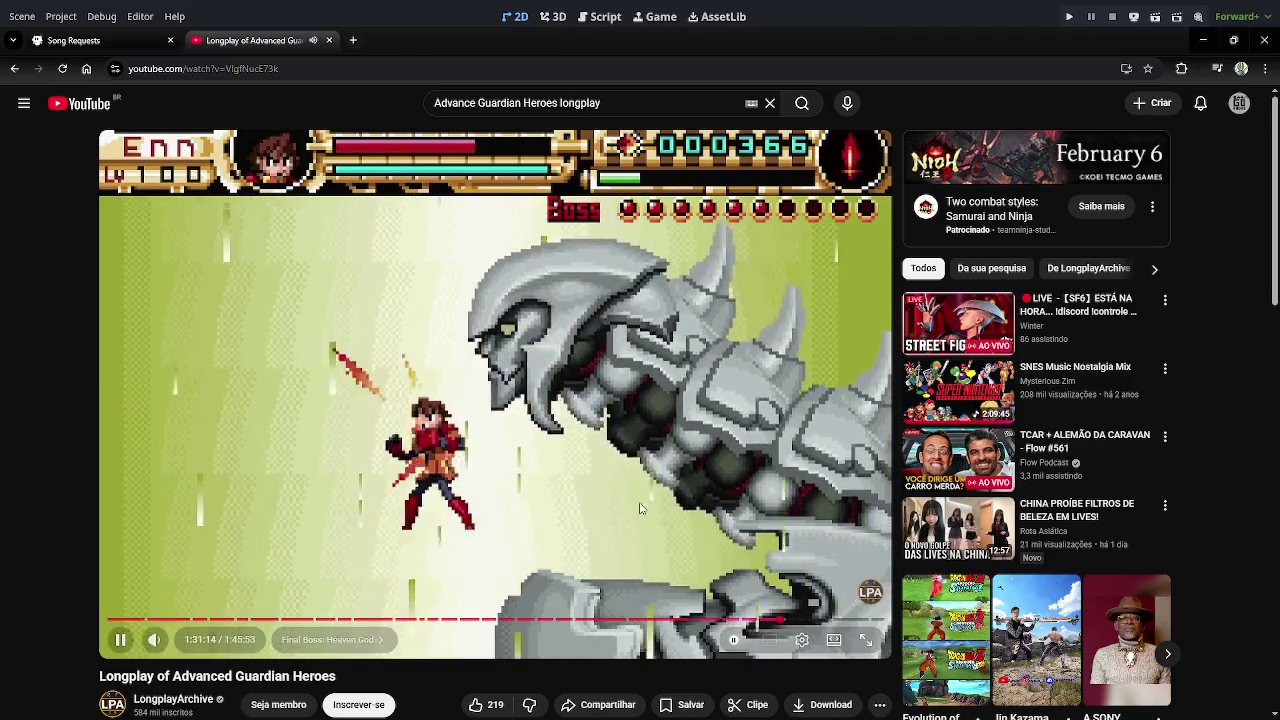
click(597, 418)
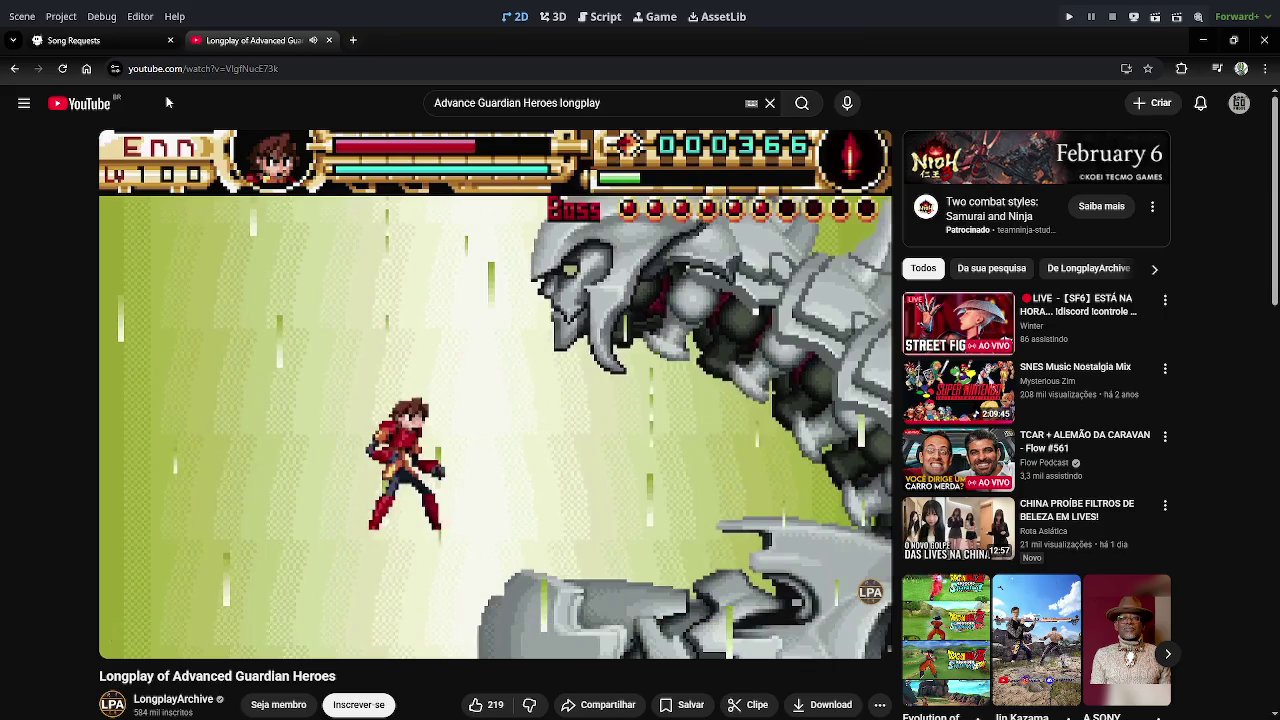
click(75, 40)
click(243, 40)
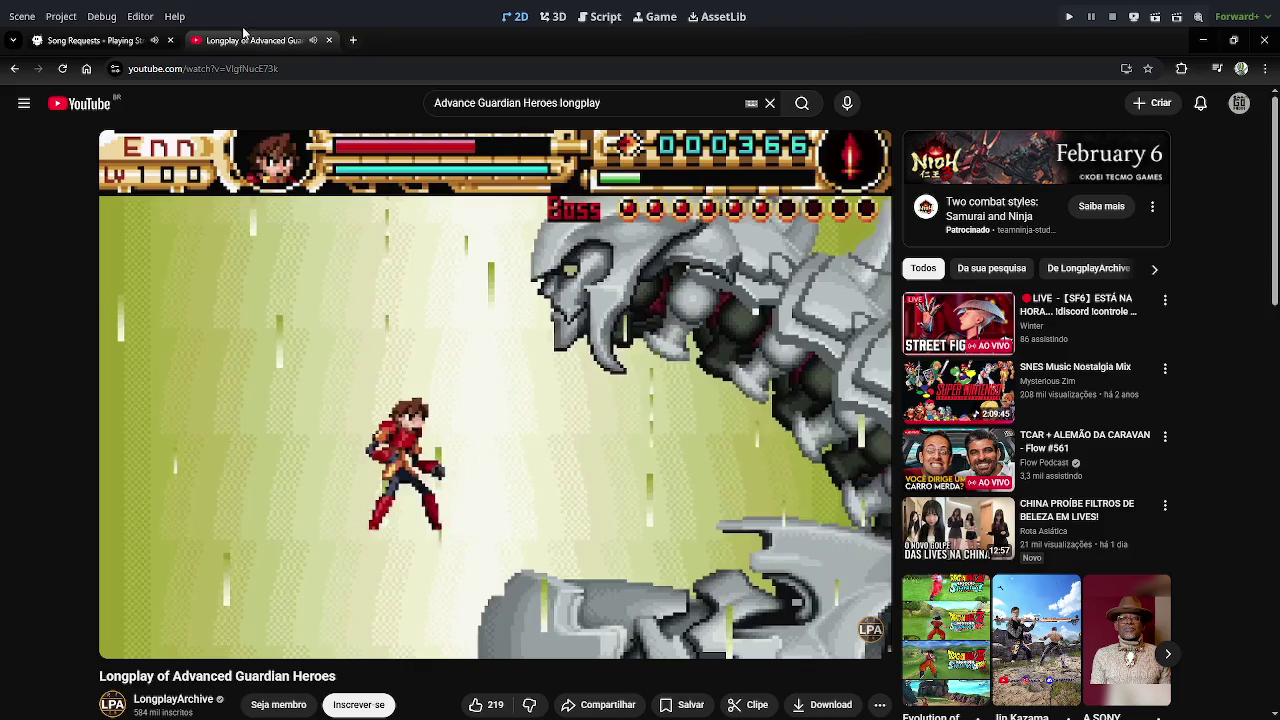
click(328, 40)
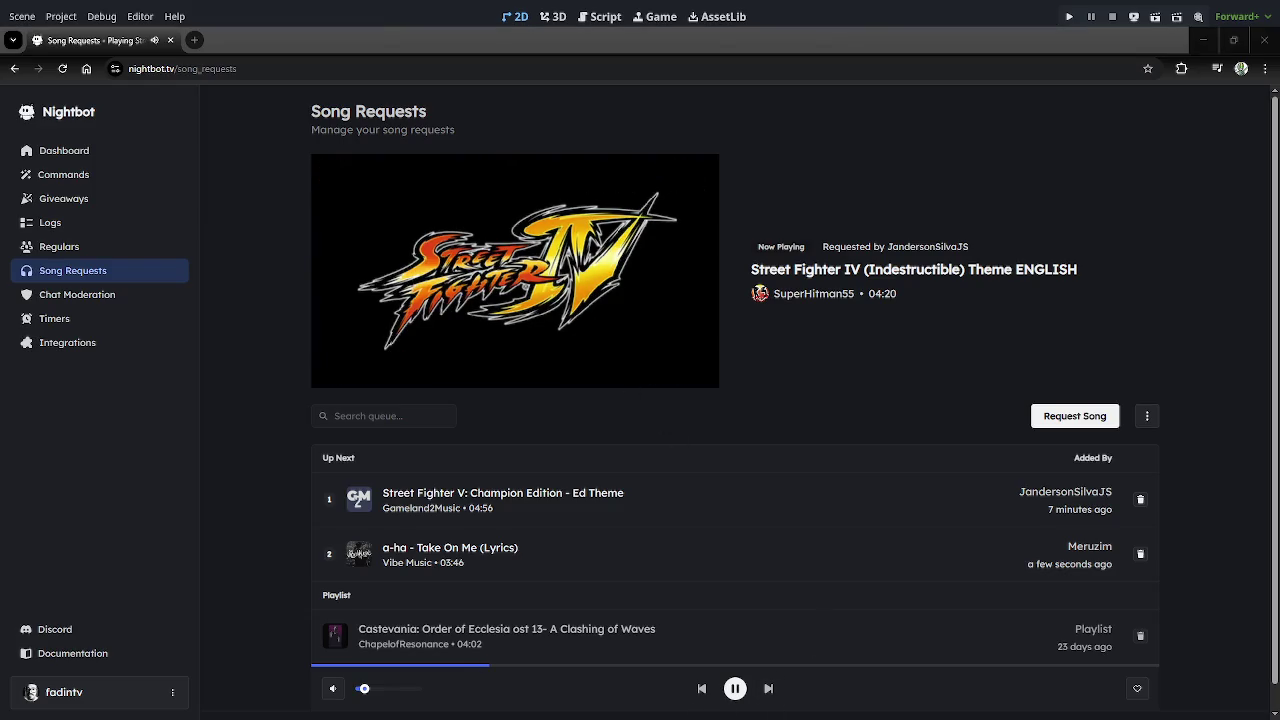
key(alt+Tab)
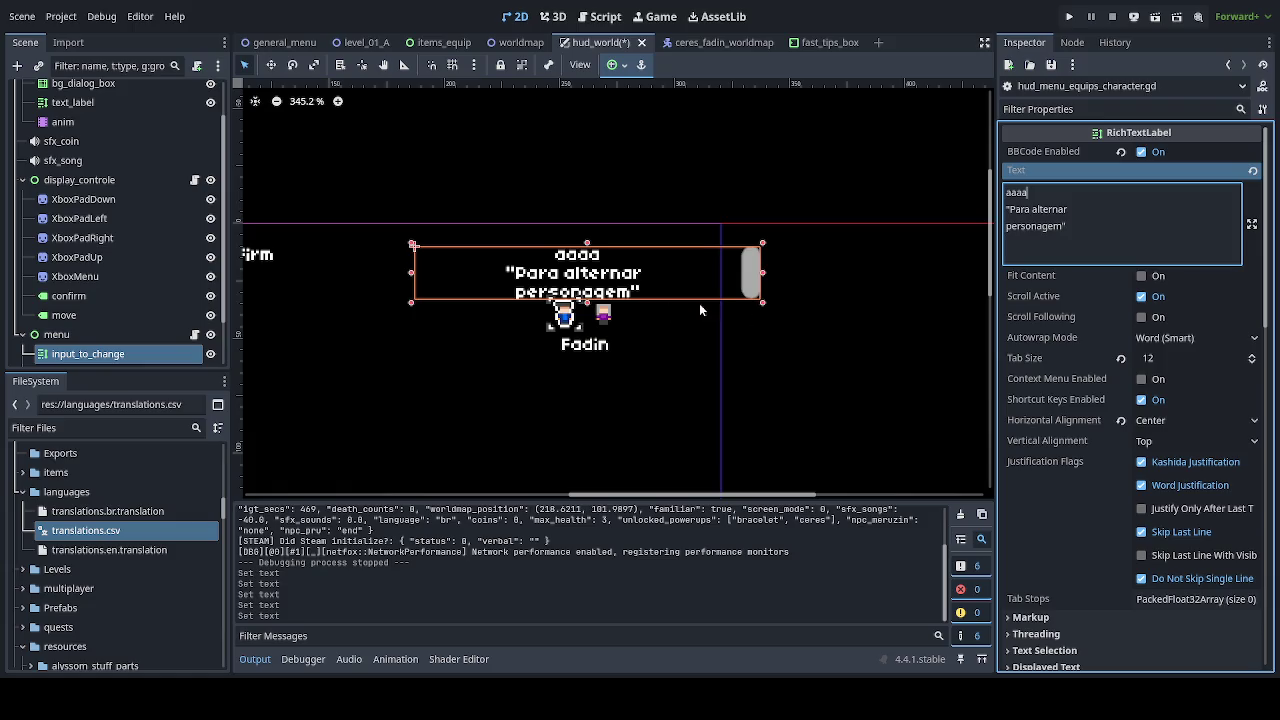
Select the menu container node with the Move tool active and zoom the canvas onto the menu.
click(92, 334)
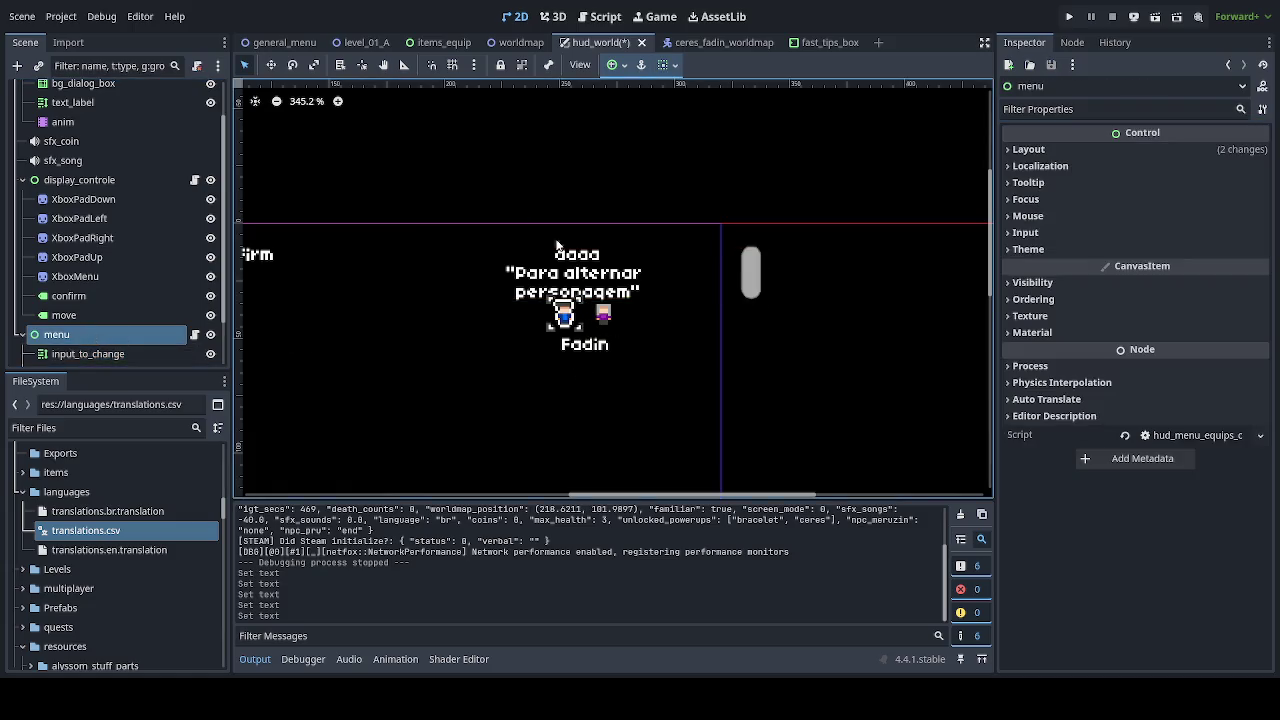
click(270, 64)
scroll(489, 360, up, 2)
mouse_move(500, 363)
mouse_down()
mouse_move(720, 393)
mouse_move(577, 386)
mouse_move(954, 371)
mouse_move(726, 414)
mouse_move(589, 404)
mouse_up()
scroll(697, 389, up, 2)
scroll(537, 389, up, 2)
scroll(82, 341, down, 2)
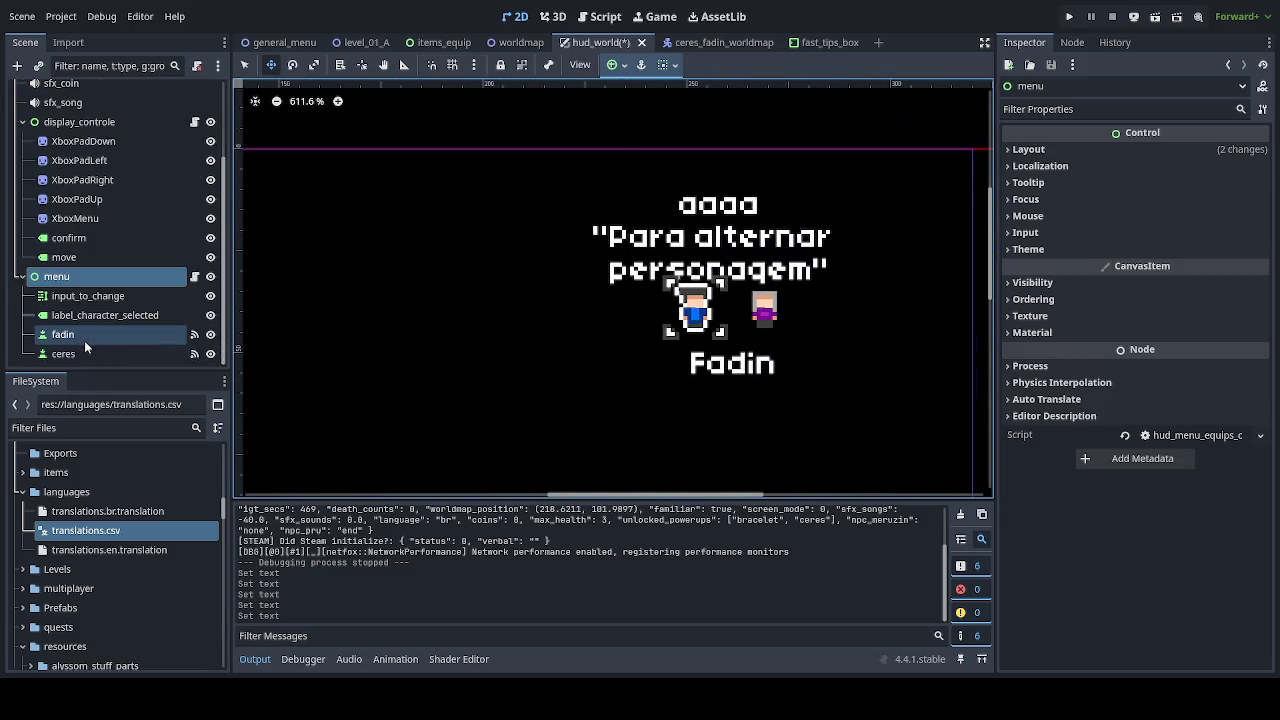
Select label_character_selected plus fadin and ceres, and drag them together 3 px lower.
click(90, 317)
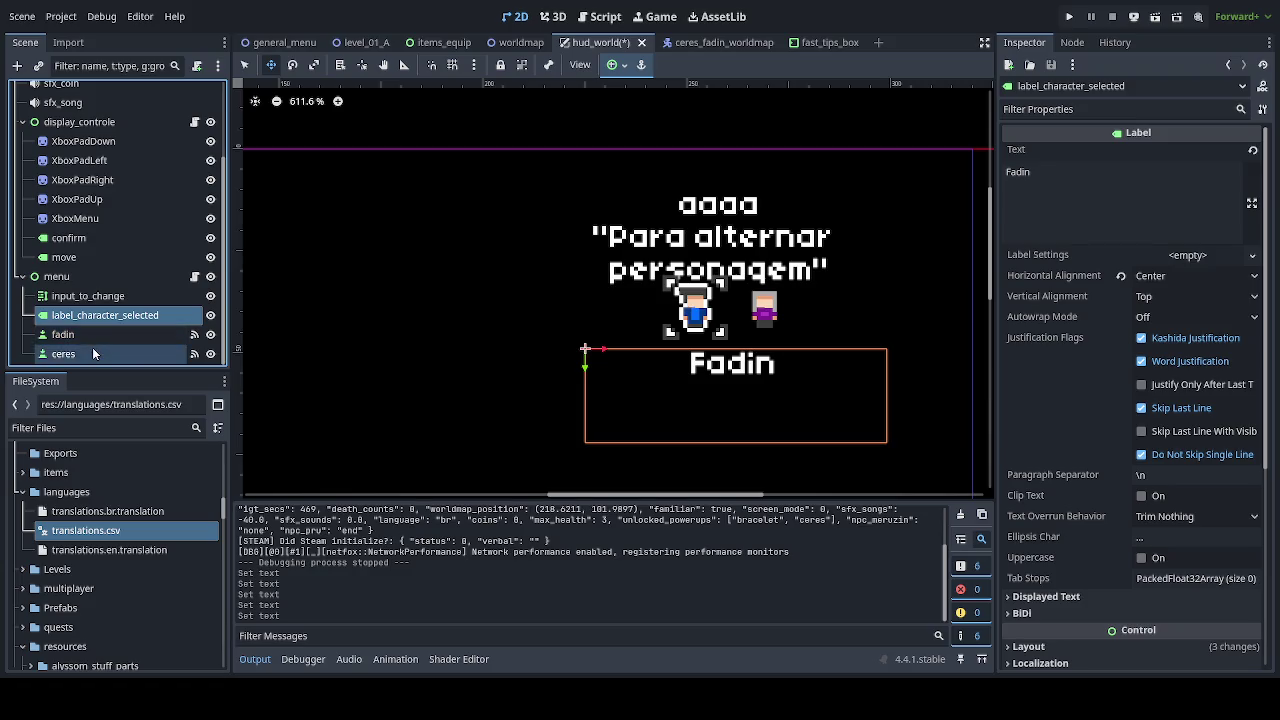
shift+click(60, 354)
drag(803, 369, 800, 397)
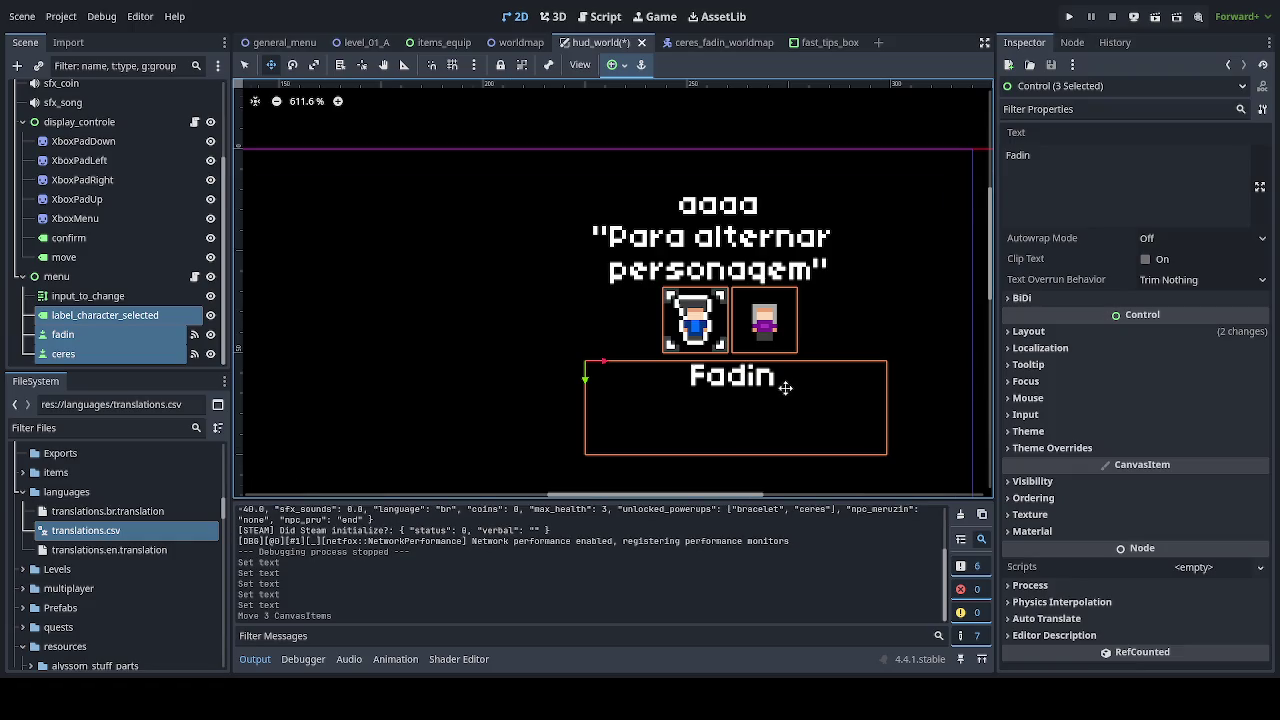
scroll(785, 386, down, 4)
scroll(663, 403, right, 4)
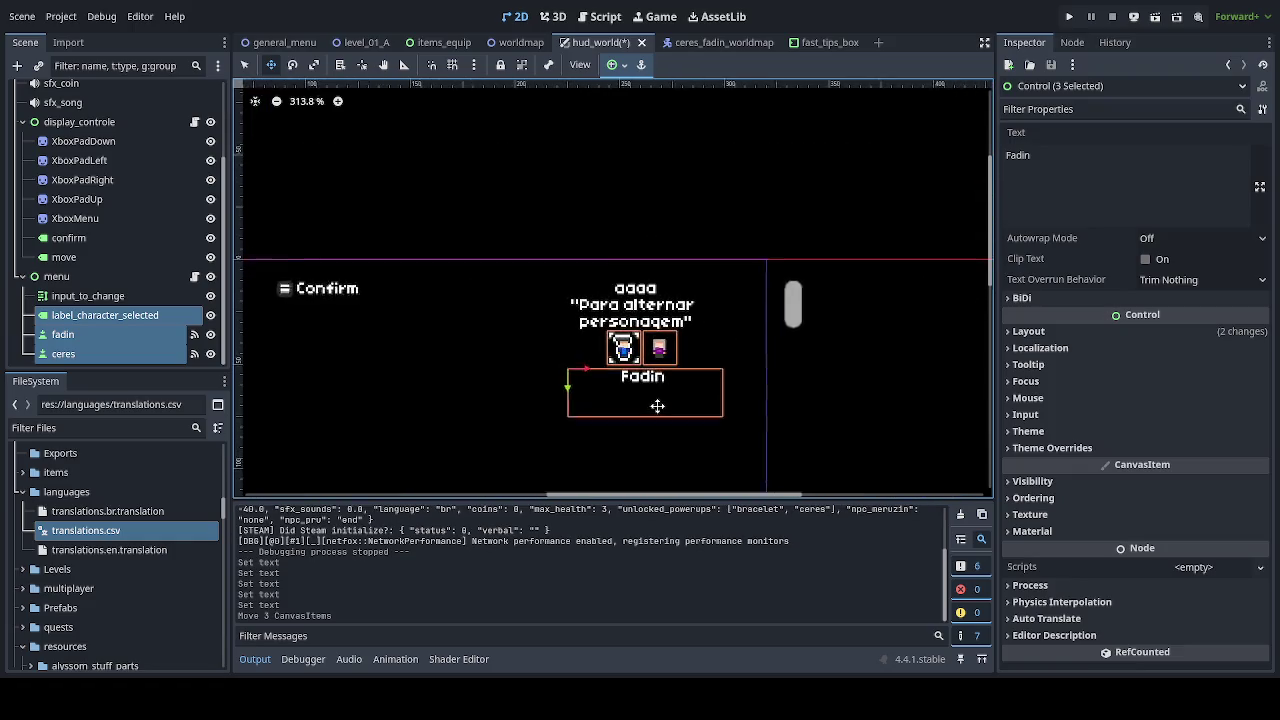
scroll(683, 403, up, 4)
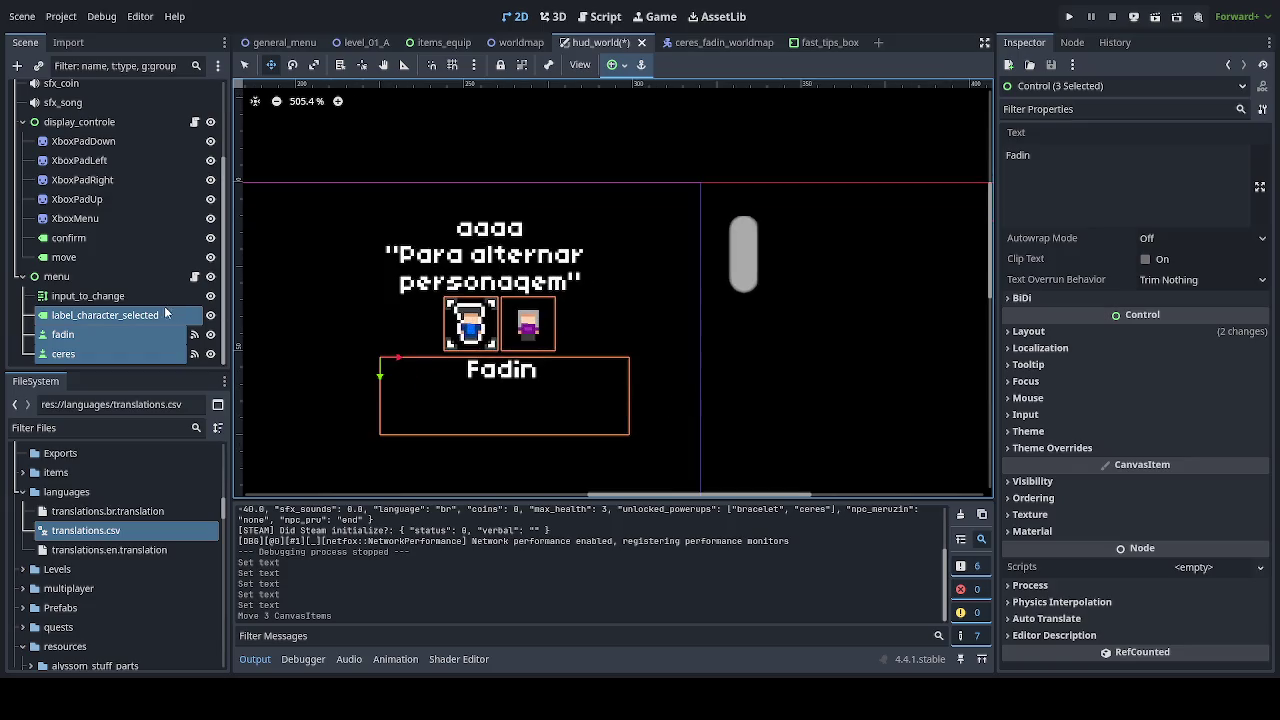
On input_to_change, leave Scroll Active on and revert Tab Size to the default 4.
click(97, 298)
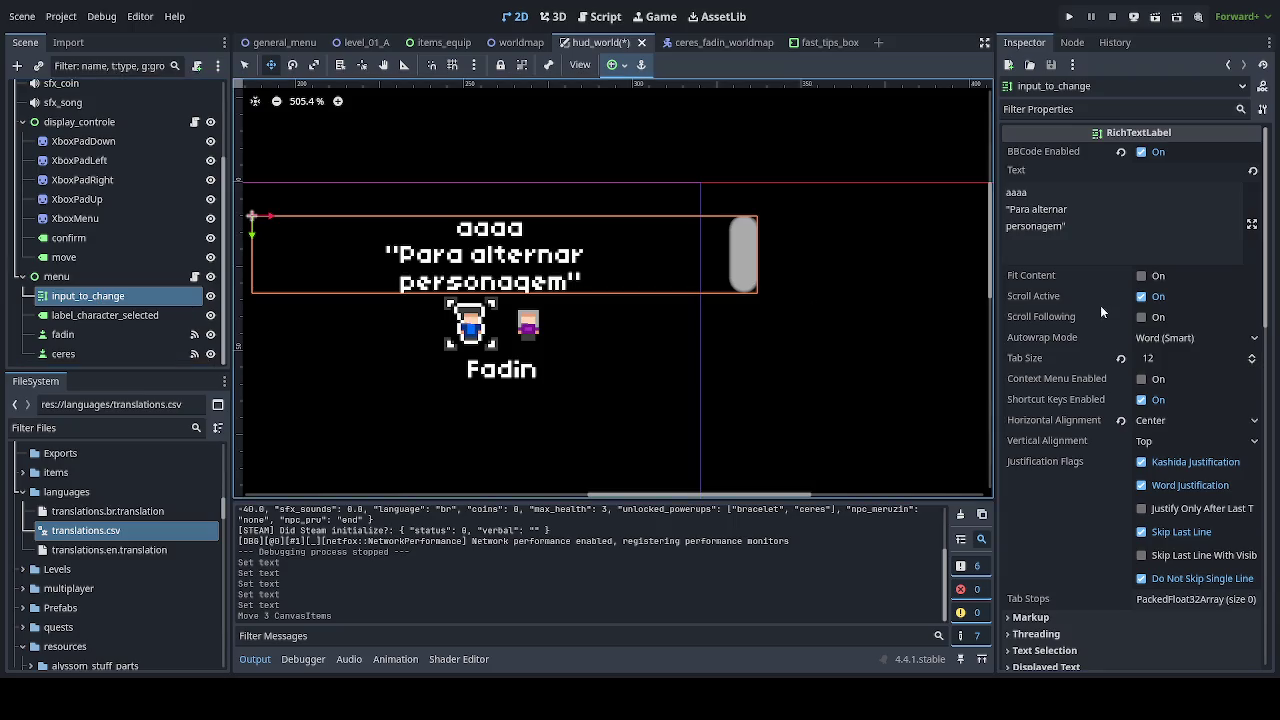
click(1152, 298)
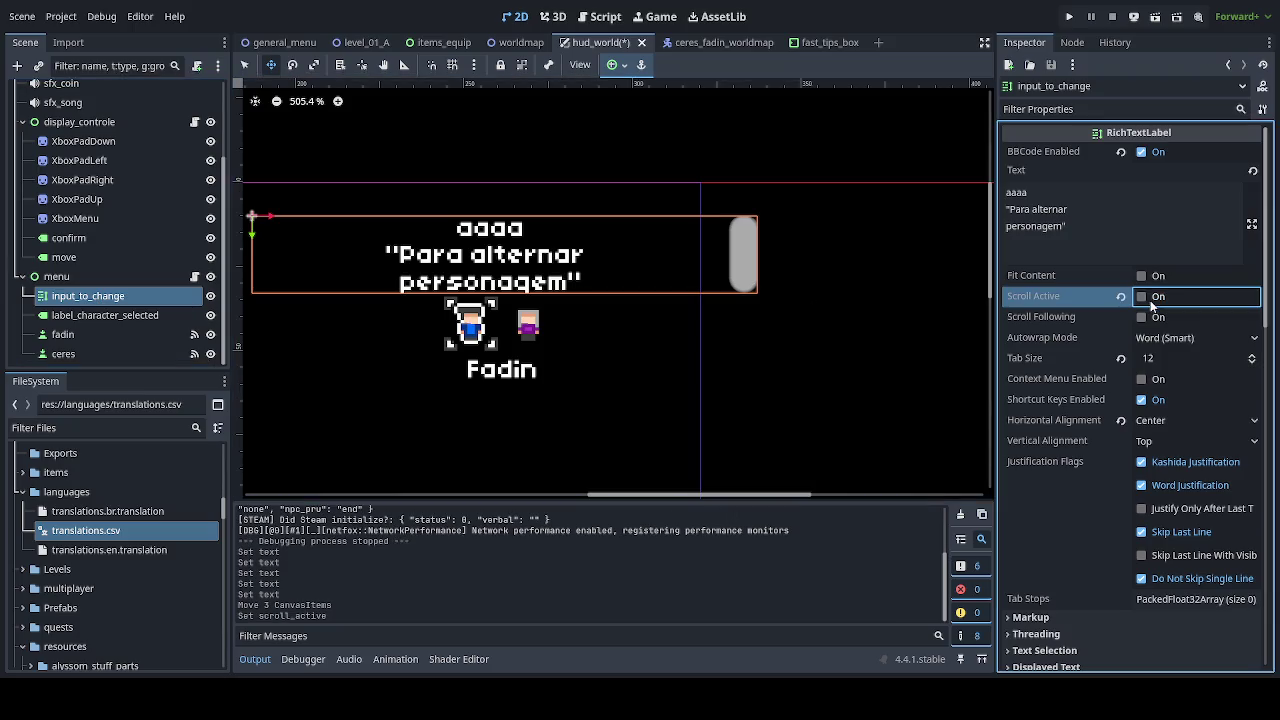
click(1151, 303)
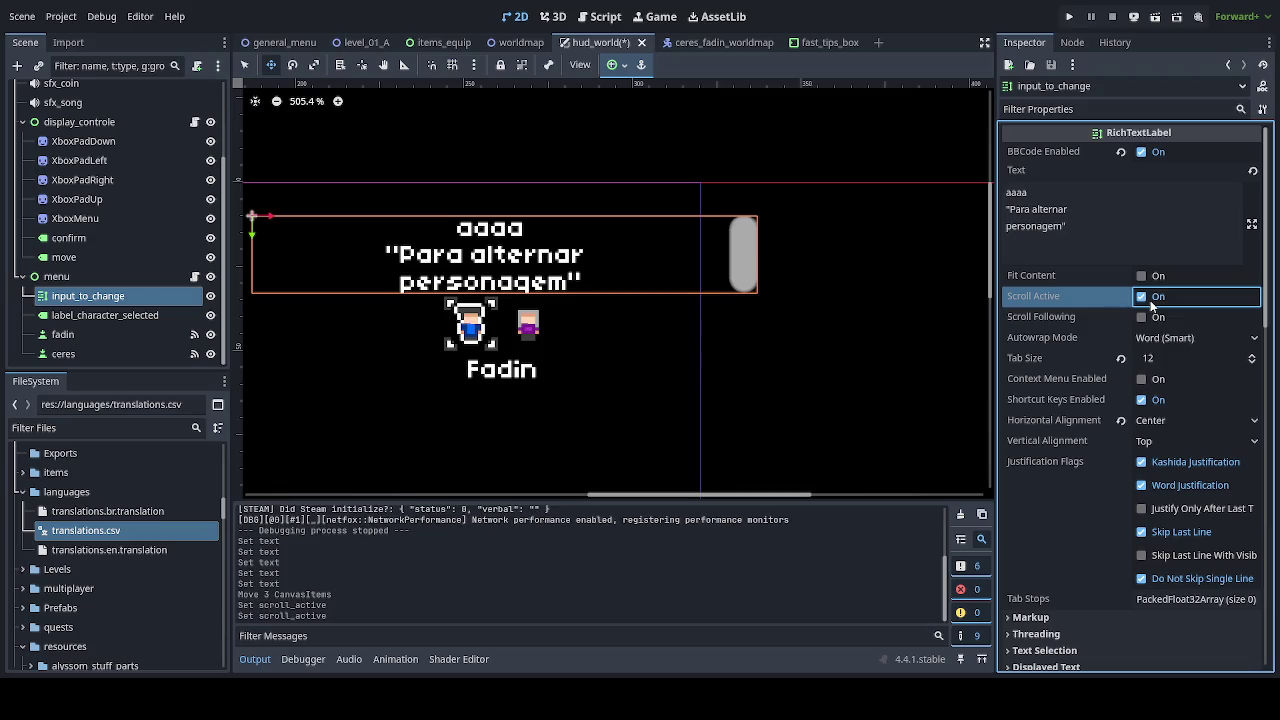
click(1151, 306)
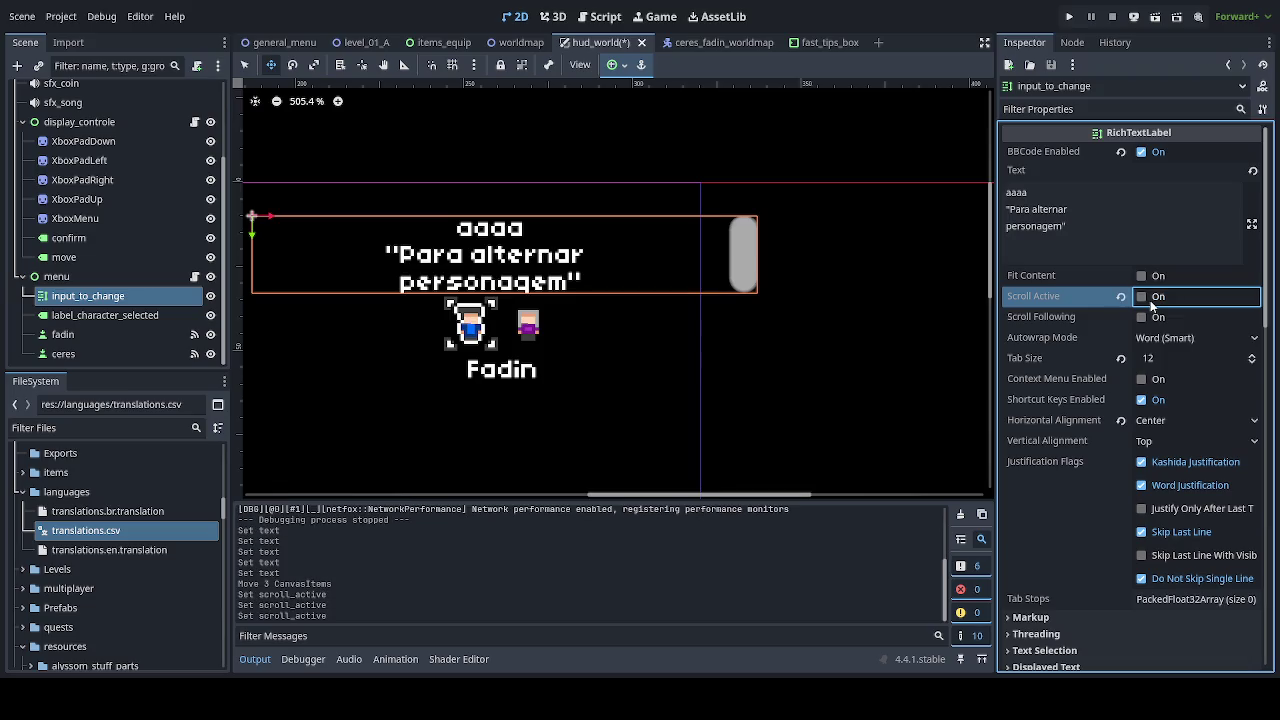
click(1151, 306)
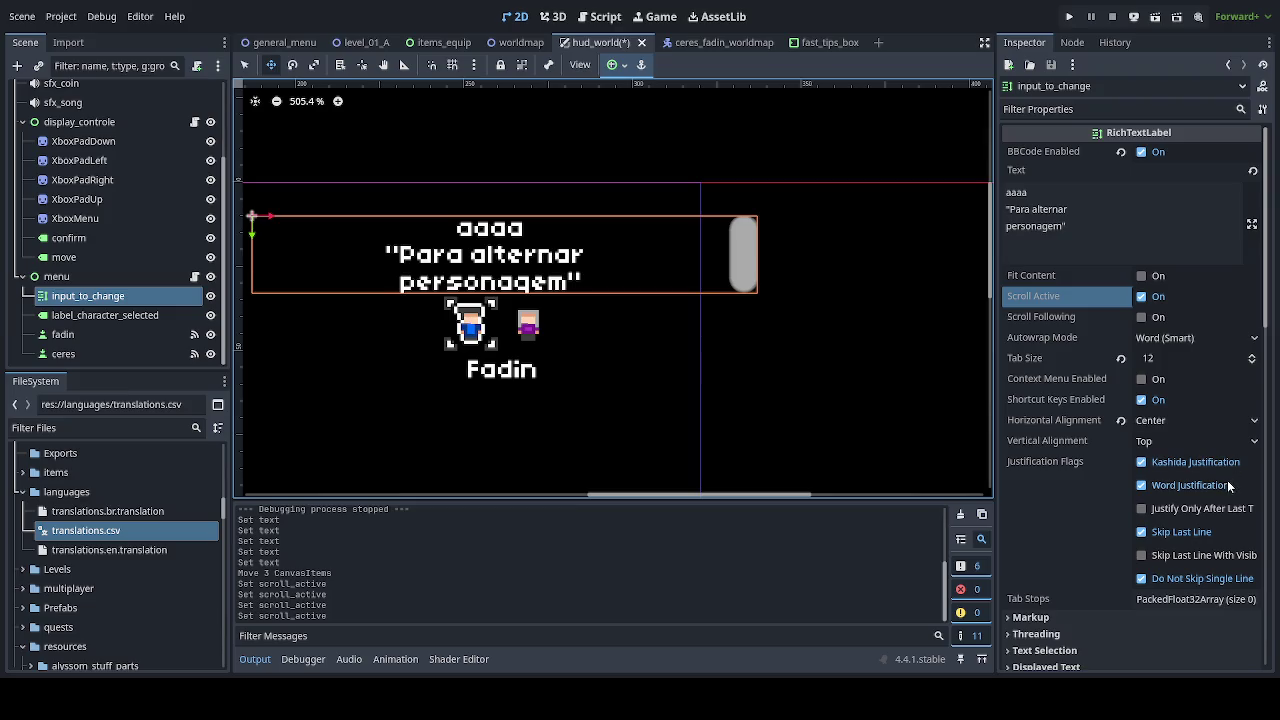
click(1119, 360)
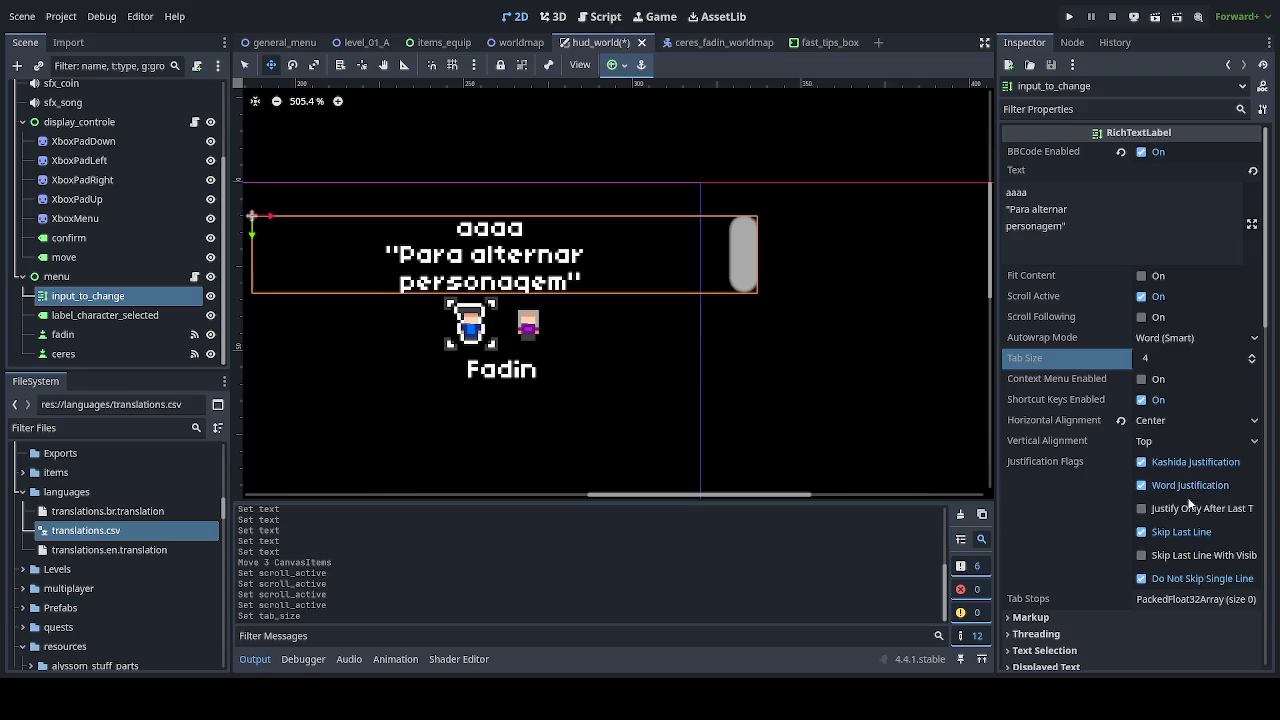
Review the prompt's Theme Overrides constants, collapse them, and expand the Layout section.
scroll(1189, 499, down, 5)
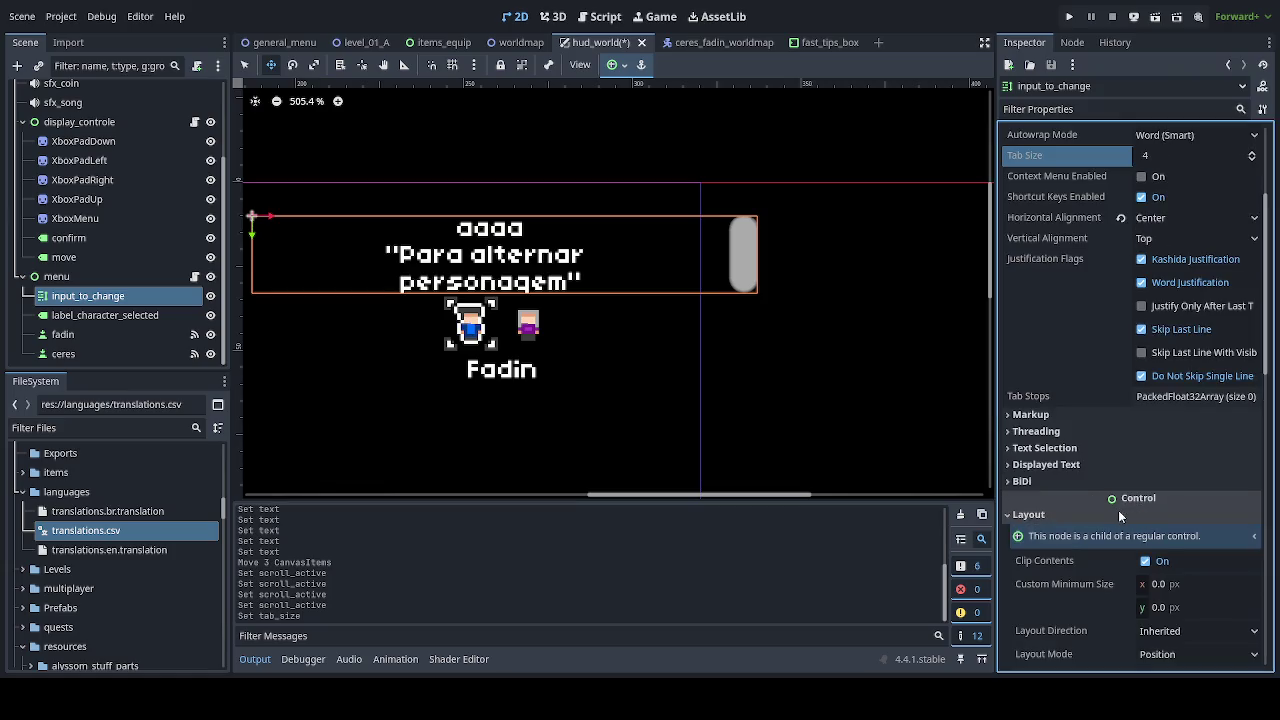
click(1113, 512)
scroll(1112, 512, down, 3)
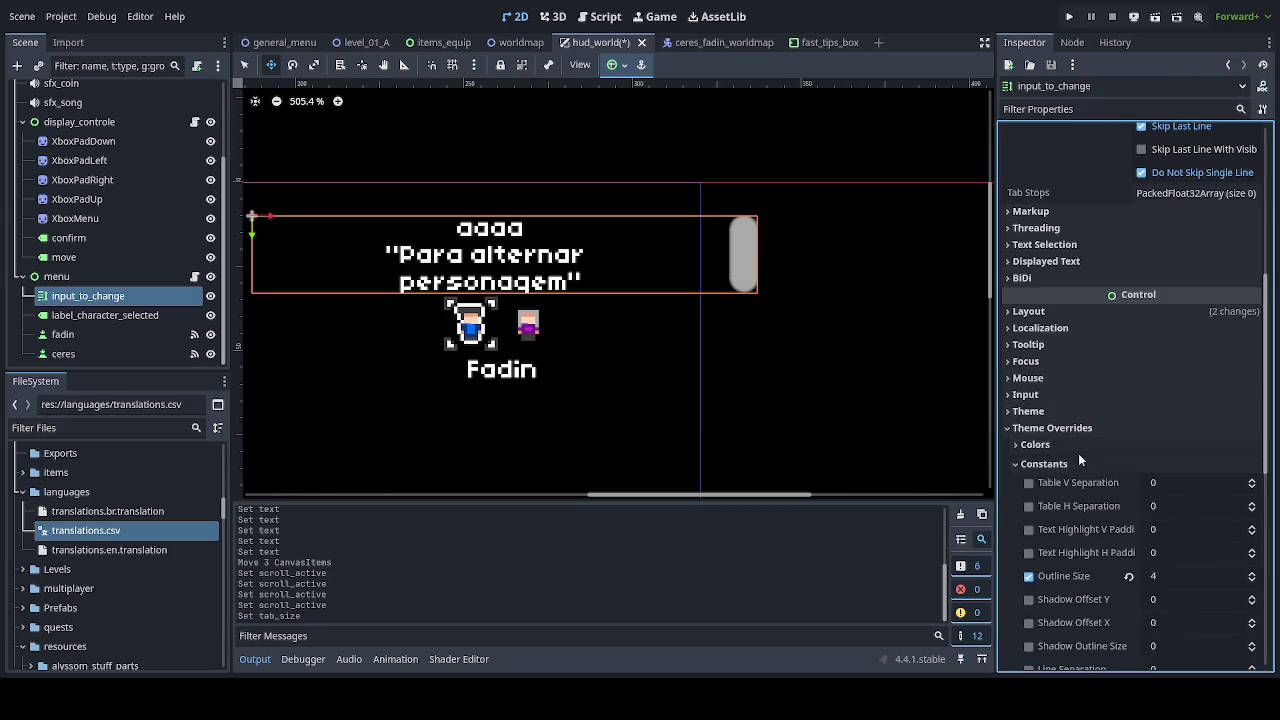
scroll(1078, 453, down, 2)
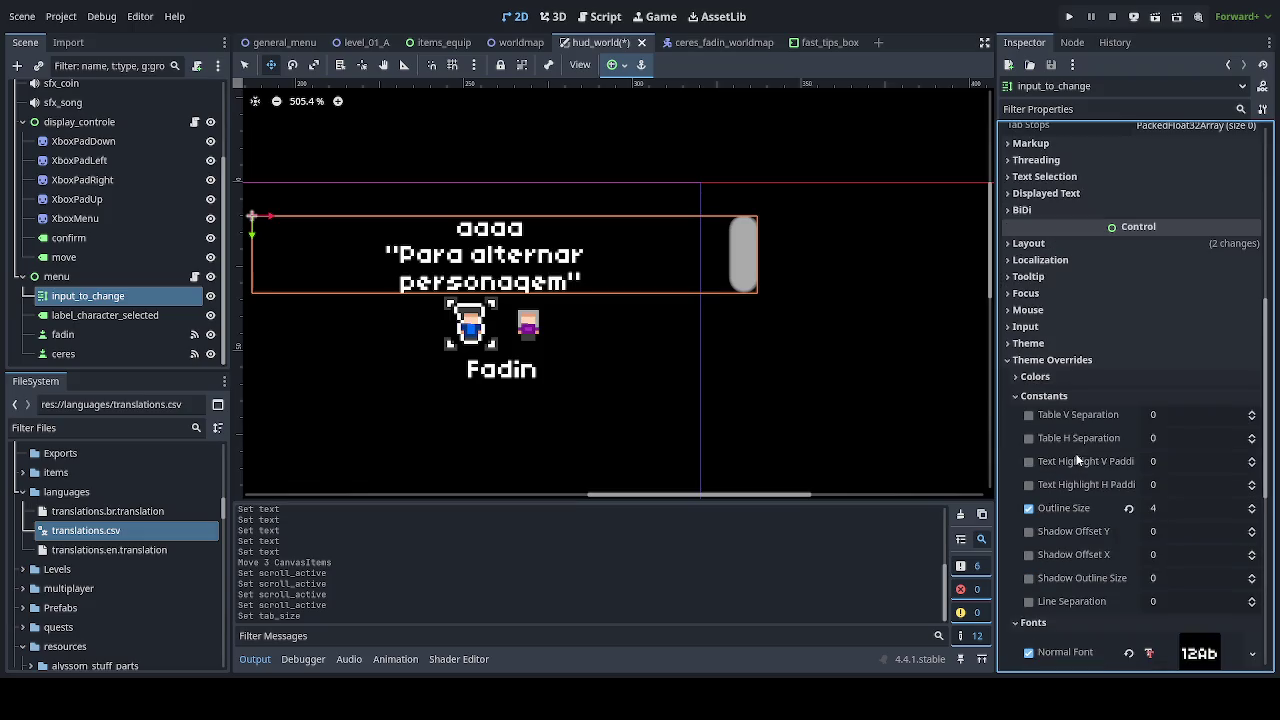
click(1060, 362)
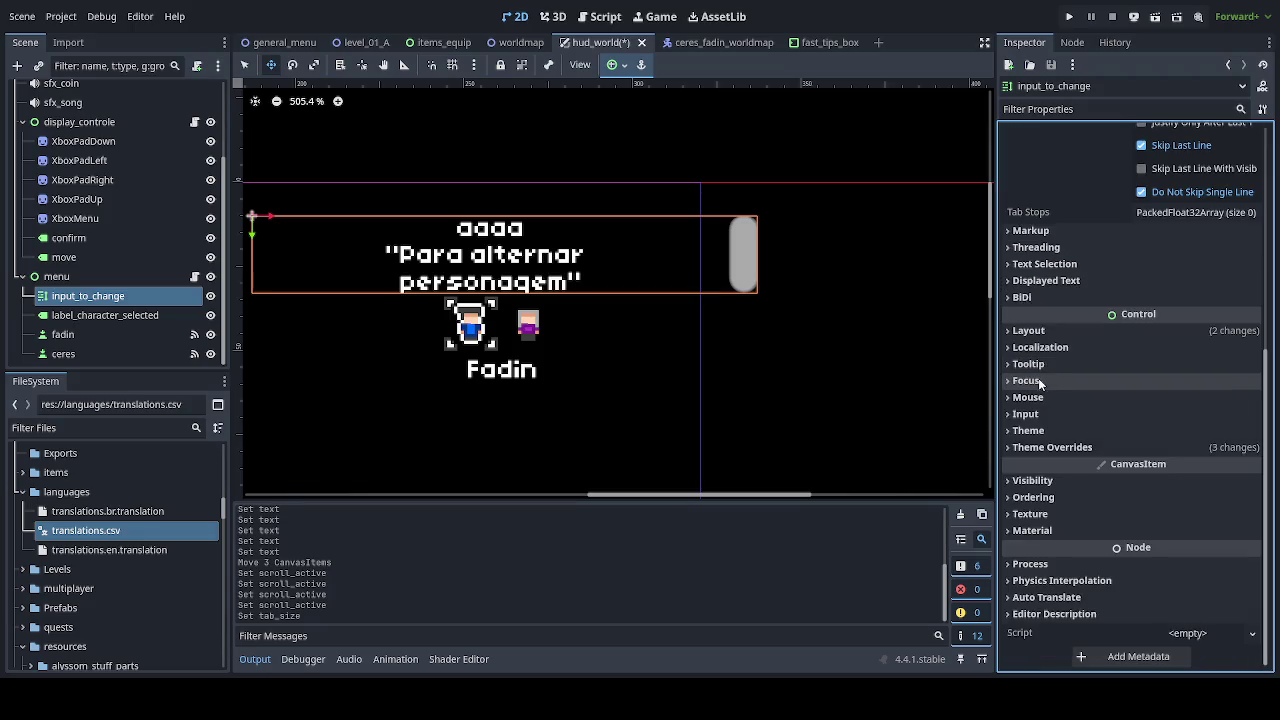
click(1139, 333)
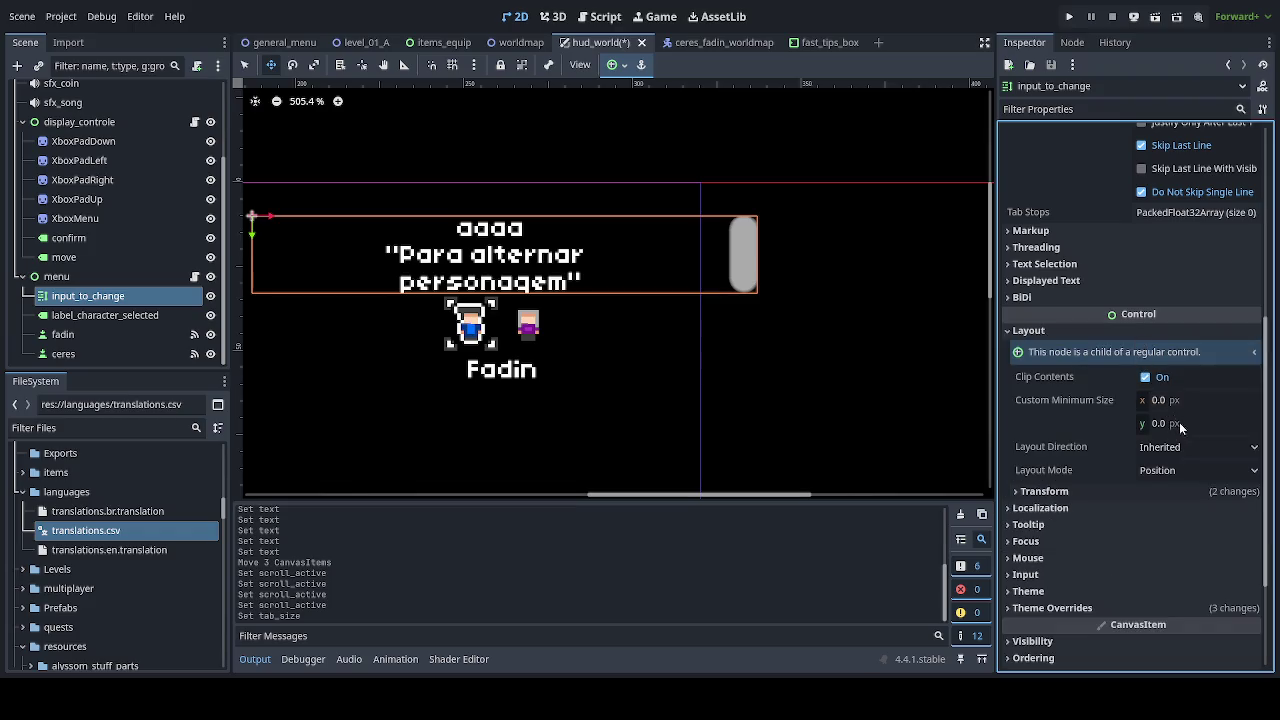